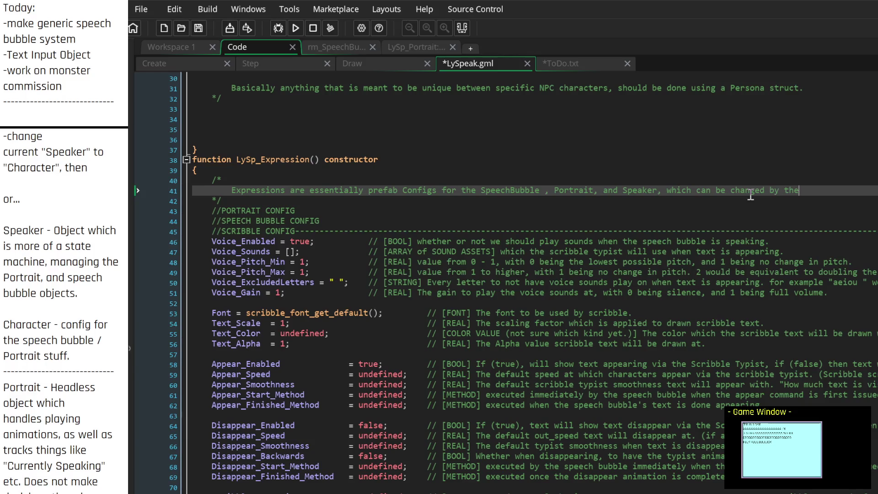
Fix the mistyped ending so the Expression comment line ends with 'Speaker.'
key(BackSpace)
key(BackSpace)
key(BackSpace)
text(ERSO)
key(BackSpace)
key(BackSpace)
key(BackSpace)
key(BackSpace)
key(BackSpace)
text(Speaker.)
Add a paragraph saying a Persona has multiple Expressions like Happy, Angry, Neutral, changed via expressions
key(Return)
key(Return)
text(A )
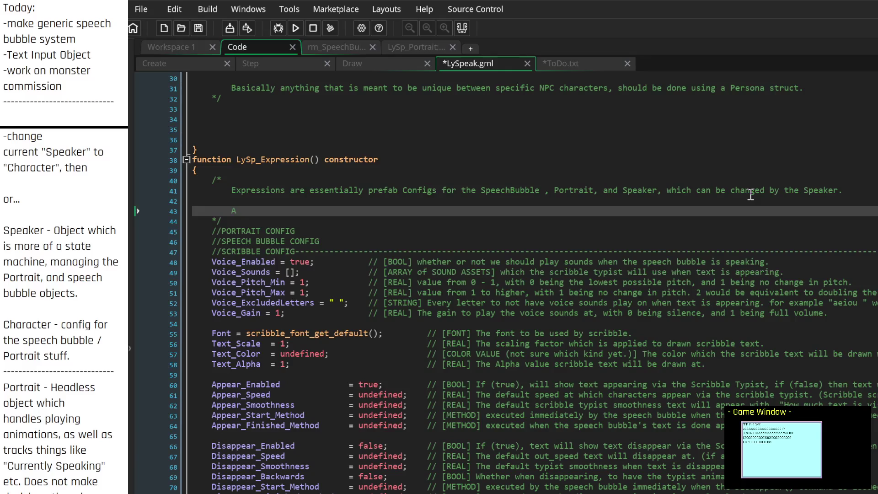
text(Persona will )
text(often have )
text(multiple E)
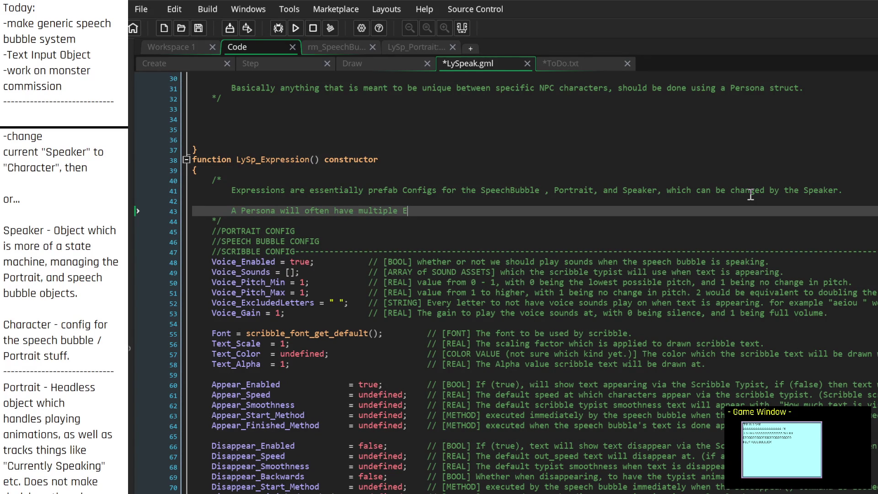
text(xpressions)
text(.)
text(These)
key(BackSpace)
key(BackSpace)
key(BackSpace)
text(Think "Expres)
text(sions" as in "A)
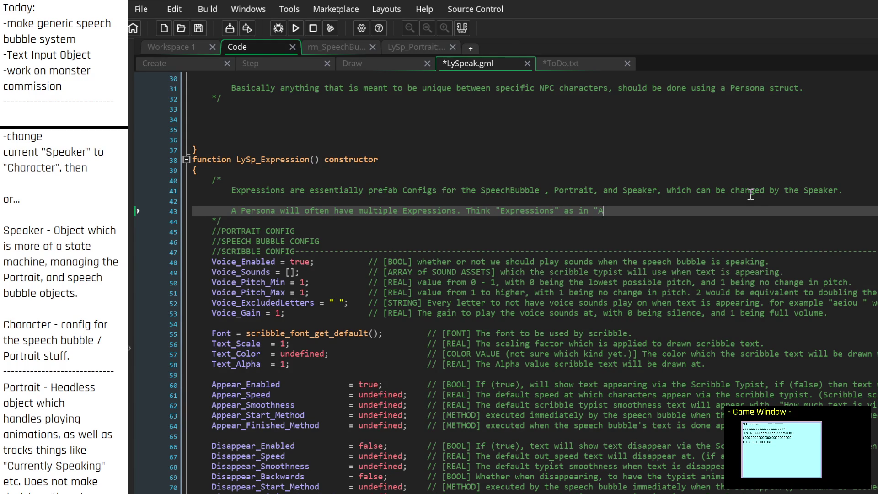
text(Happy,)
text(Angry, )
text(Neutral, et)
text(c".)
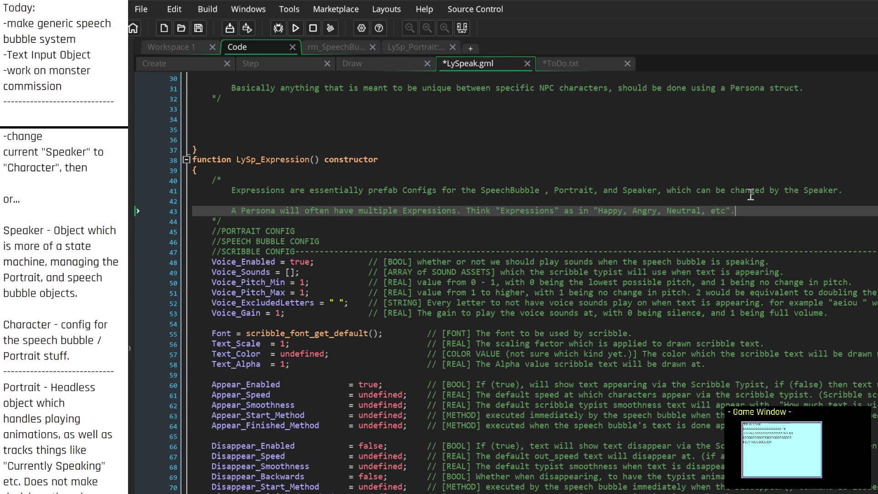
text( We can change ch)
text(aracter sprit)
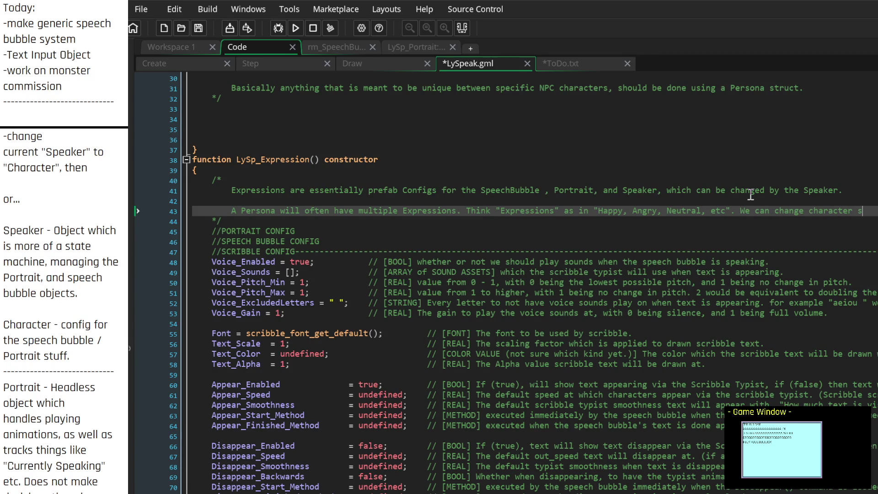
key(Return)
text(voice)
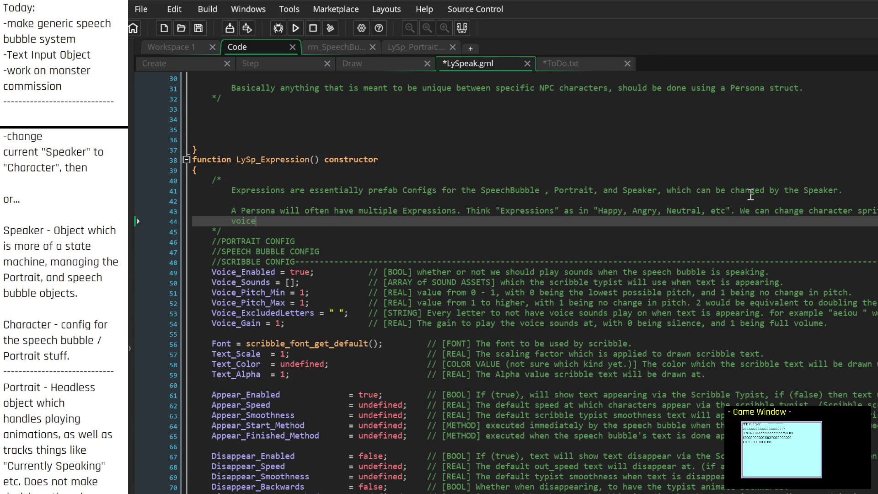
text(, text, w)
text(hatever, )
text(however we like)
text( via the)
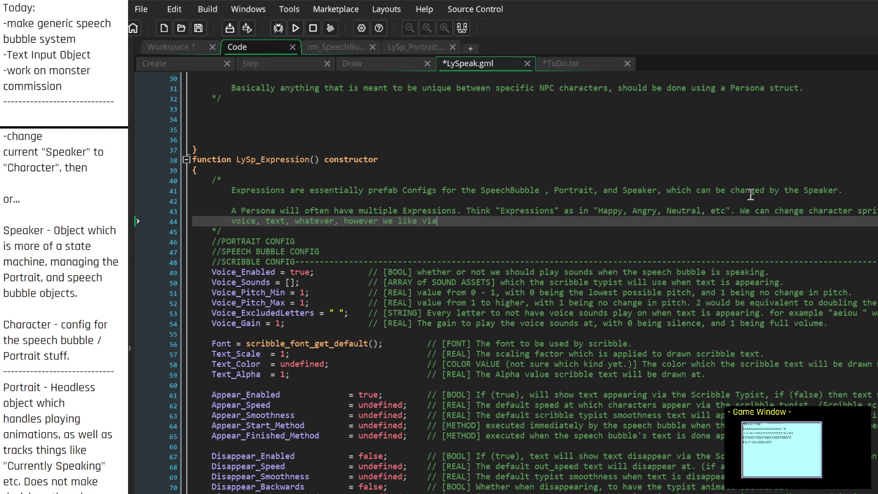
key(BackSpace)
key(BackSpace)
key(BackSpace)
text(expressions)
scroll(402, 322, up, 5)
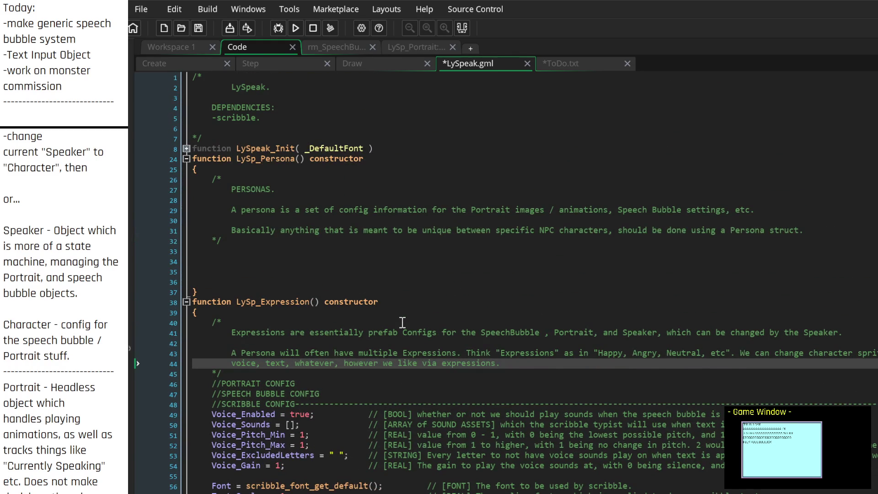
Delete the old Persona description lines 29–31 and indent the emptied comment line
click(362, 212)
mouse_move(828, 230)
mouse_down()
mouse_move(515, 203)
mouse_move(224, 208)
mouse_move(250, 254)
mouse_move(242, 204)
mouse_move(231, 205)
mouse_up()
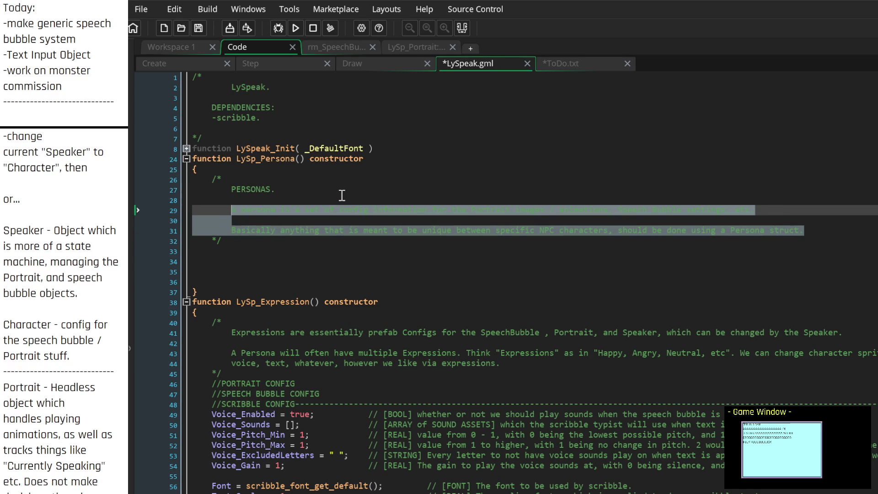
key(BackSpace)
key(Tab)
key(Tab)
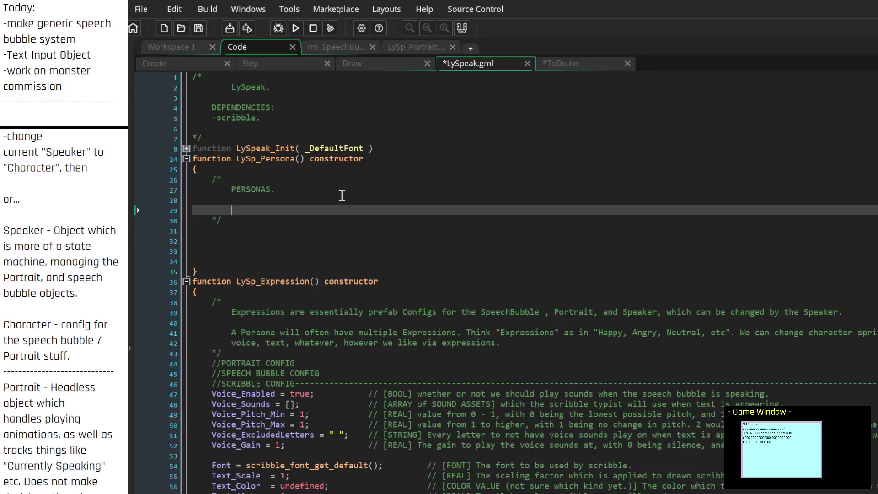
Describe a persona as a "Character" like an NPC: a collection of Expressions and methods
text(A)
text(You can think of )
text(a persona)
text(ike a "Charact)
text(er")
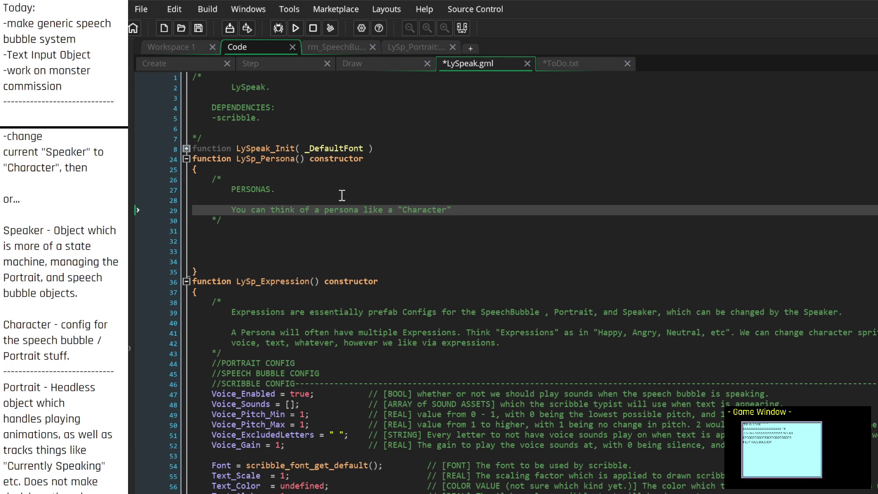
text((as in chara)
text(cter like NPC)
text())
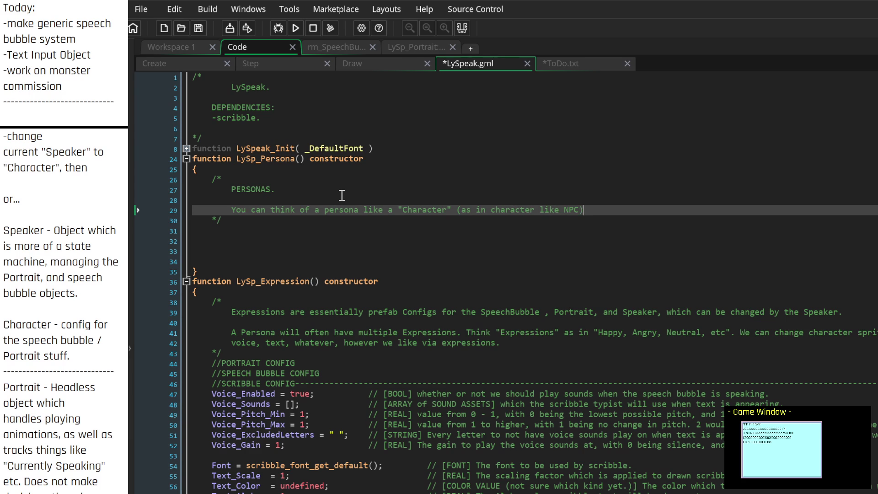
text(They)
key(BackSpace)
key(BackSpace)
key(BackSpace)
text(They will have)
key(BackSpace)
key(BackSpace)
key(BackSpace)
key(BackSpace)
key(BackSpace)
key(BackSpace)
text(are a collection of )
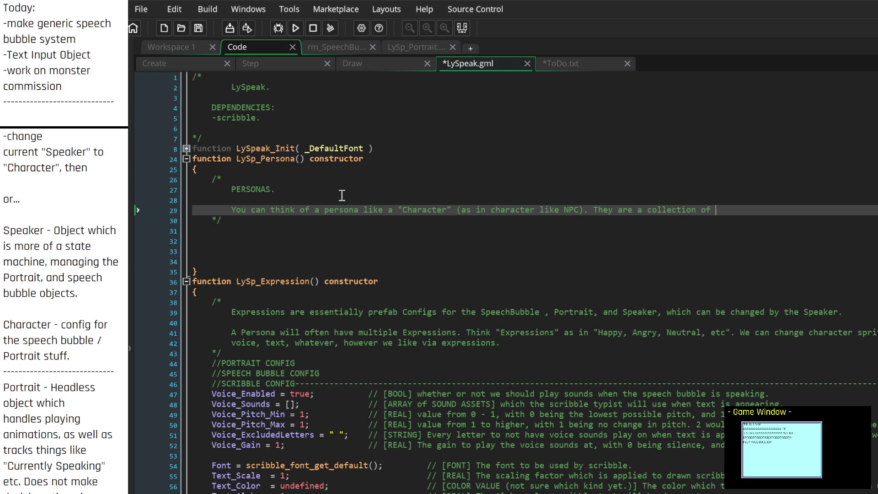
text(Expressions, a)
text(s well as)
key(ctrl+BackSpace)
key(ctrl+BackSpace)
key(ctrl+BackSpace)
text(and methods,)
text( which c)
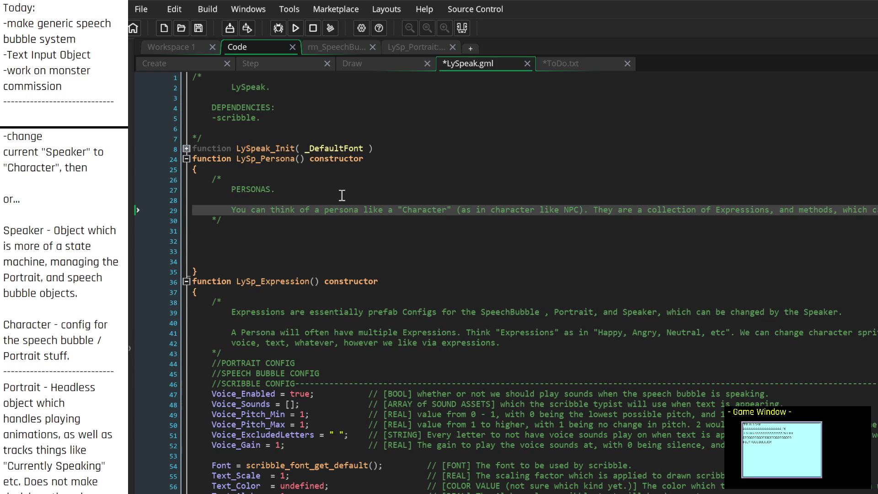
key(Return)
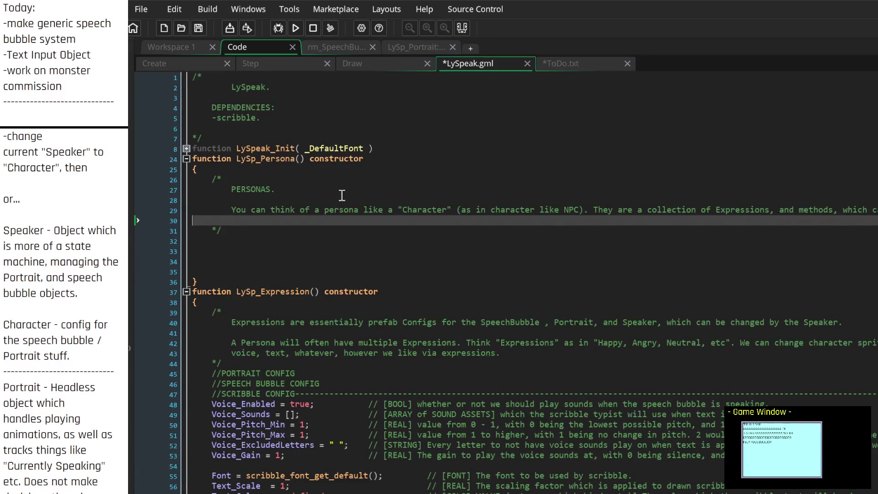
Explain that a new RPG character means making a new persona, then adding additional Expressions
key(BackSpace)
key(BackSpace)
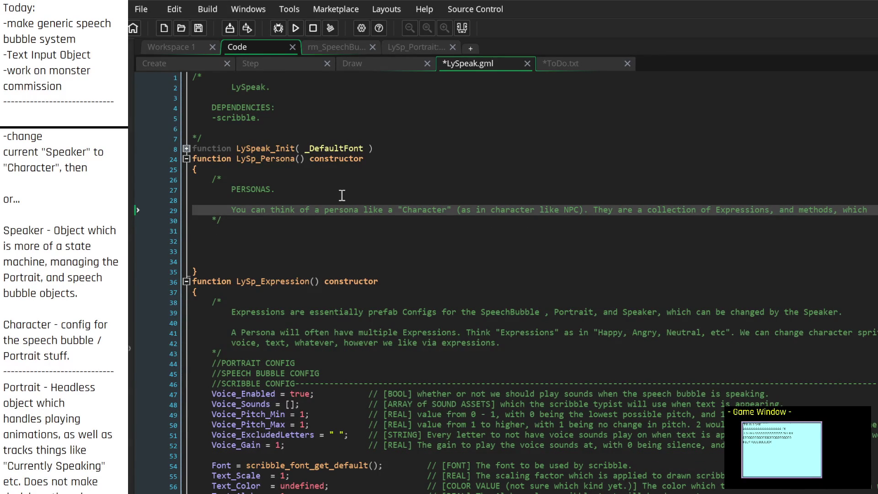
key(Return)
text(executed)
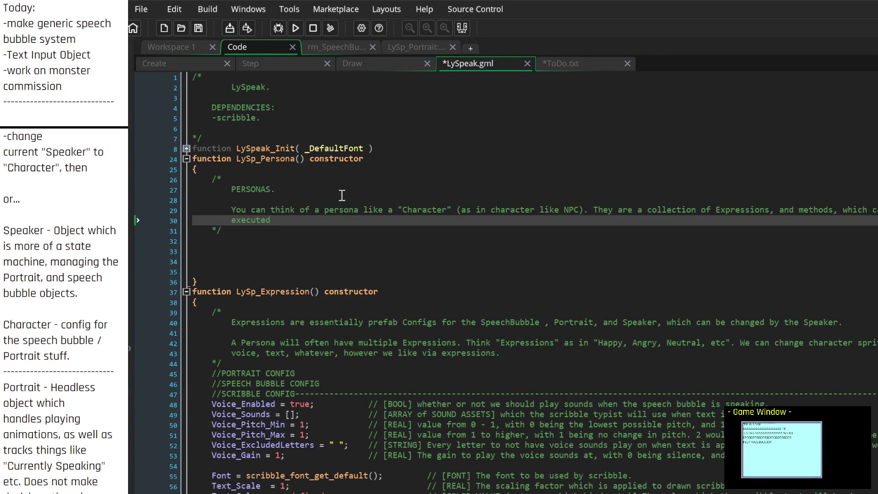
text(.)
text( Basically if you)
text( want to ma)
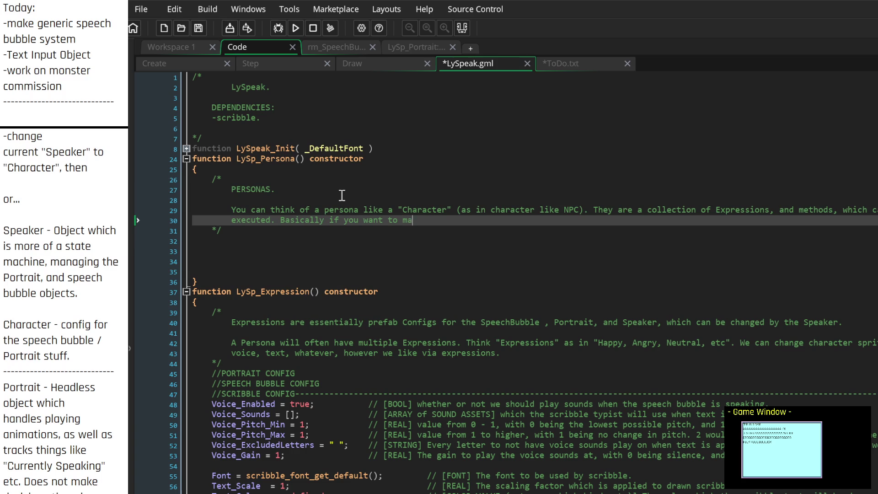
text(ke a new character in)
text( an RPG)
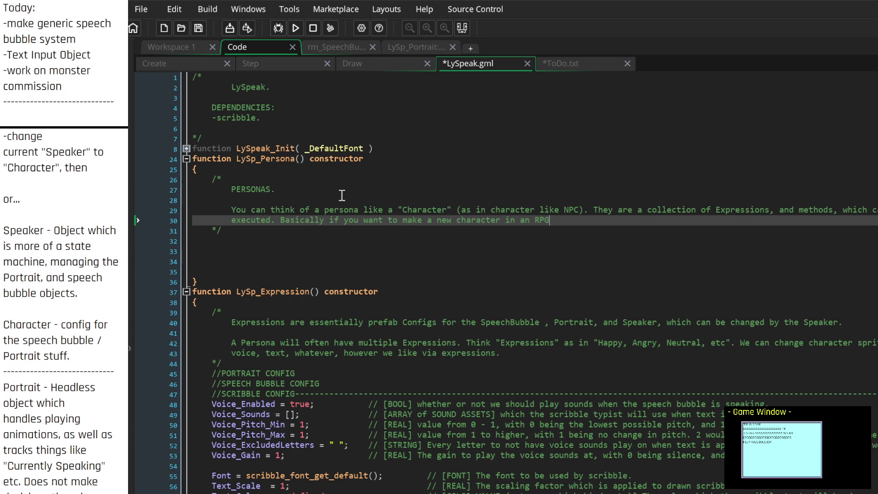
text(, you would)
key(BackSpace)
key(BackSpace)
key(BackSpace)
text(you would )
text(make)
text( a new persona, and then potentially, add )
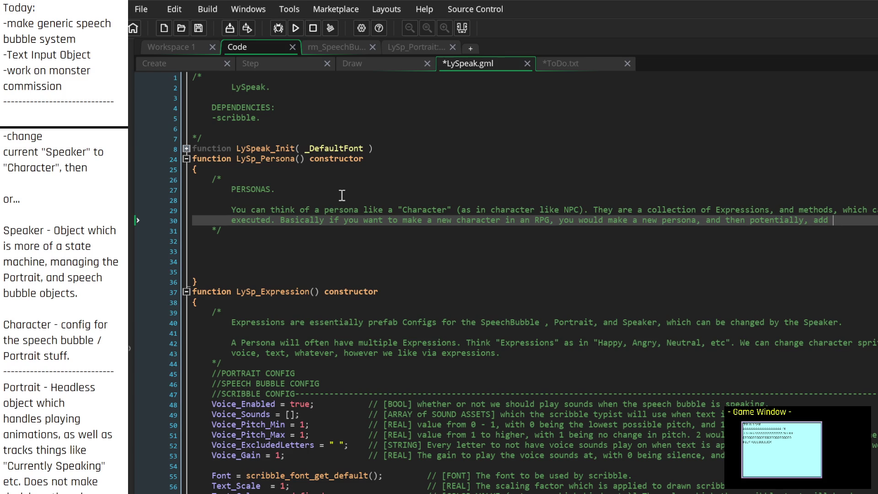
text(additiona)
key(Return)
text(Expressions.)
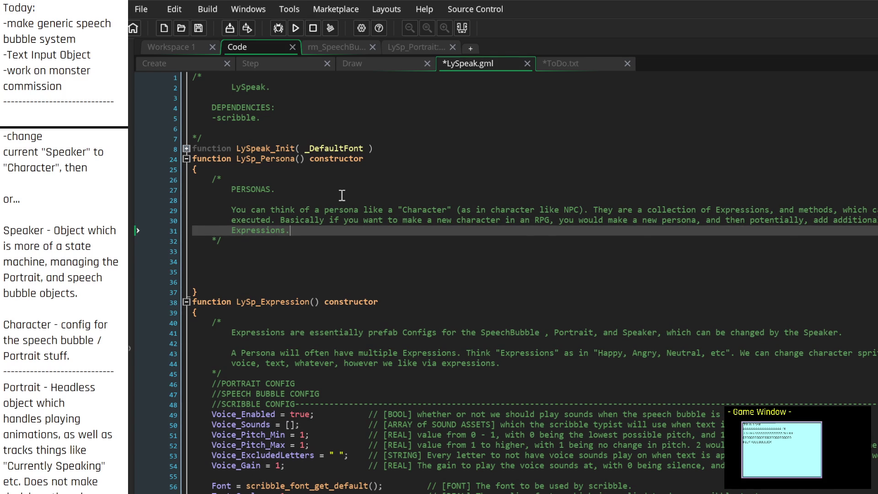
Note that all Personas have a "Default" expression, plus whatever expressions you want
key(Return)
key(Return)
text(All Personas have a "Default)
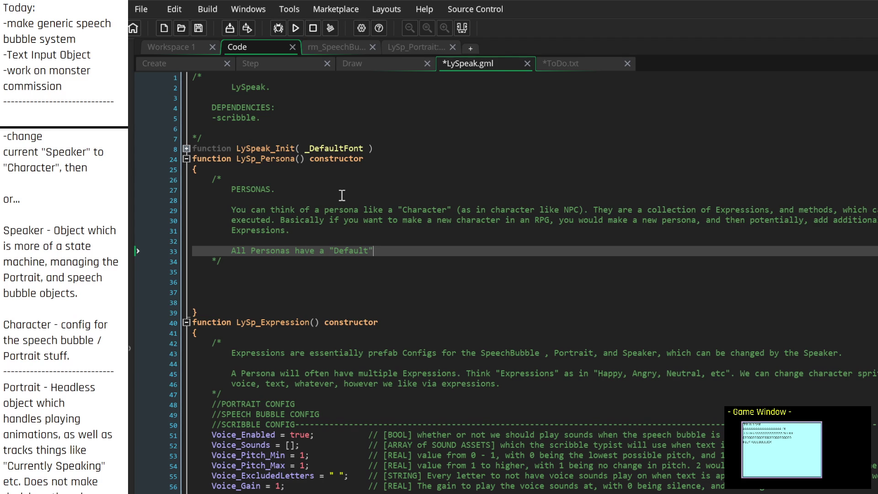
text(expression. )
text(Beyond that, )
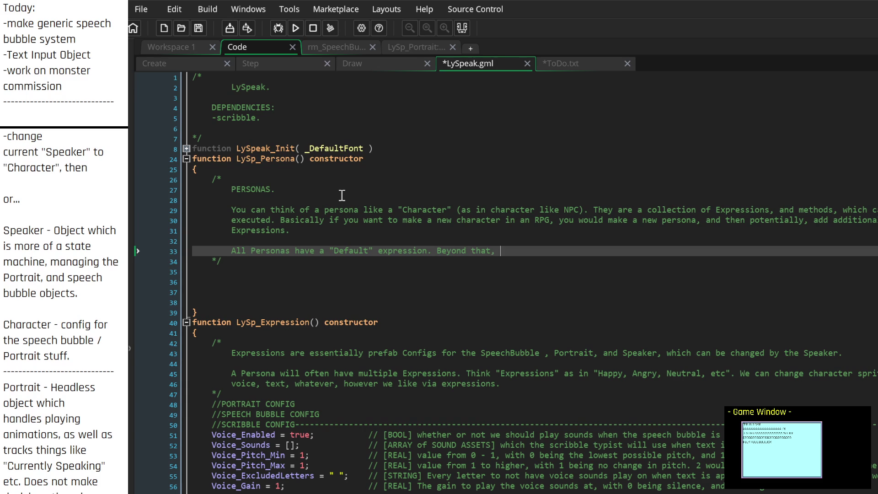
text(you can add whatever expressions you want)
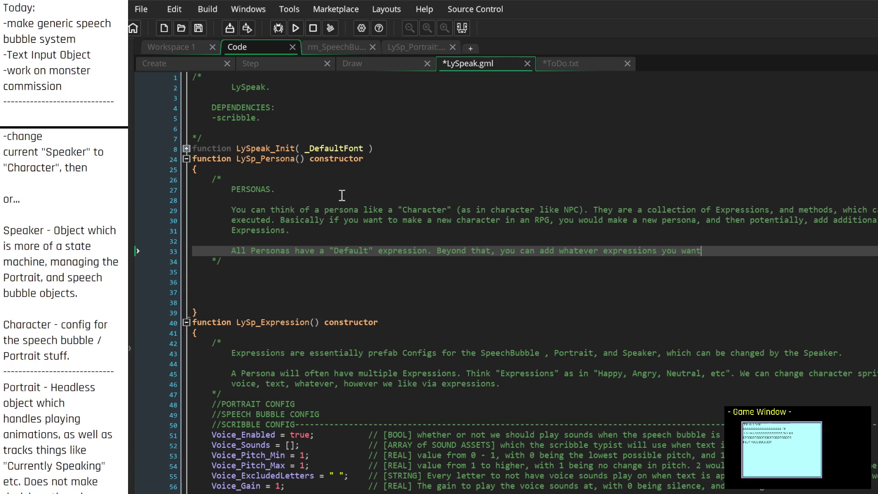
Declare 'Expressions = []' below the Persona comment block
key(Down)
key(Down)
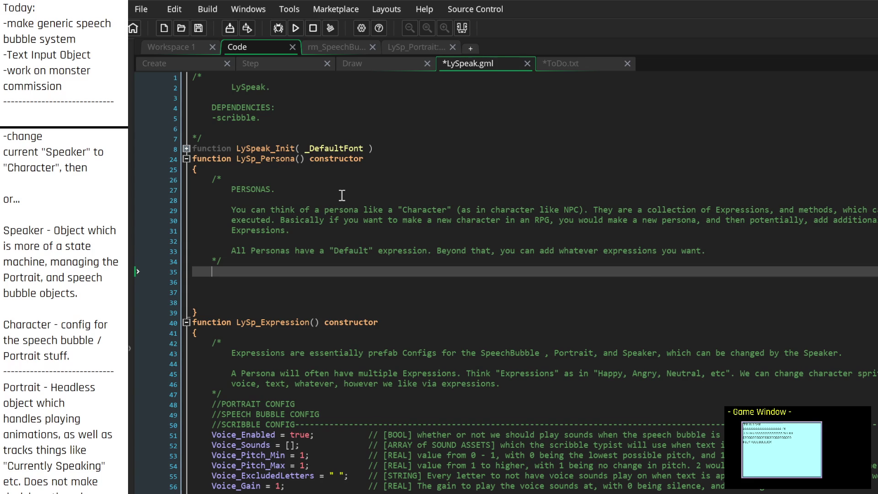
key(Down)
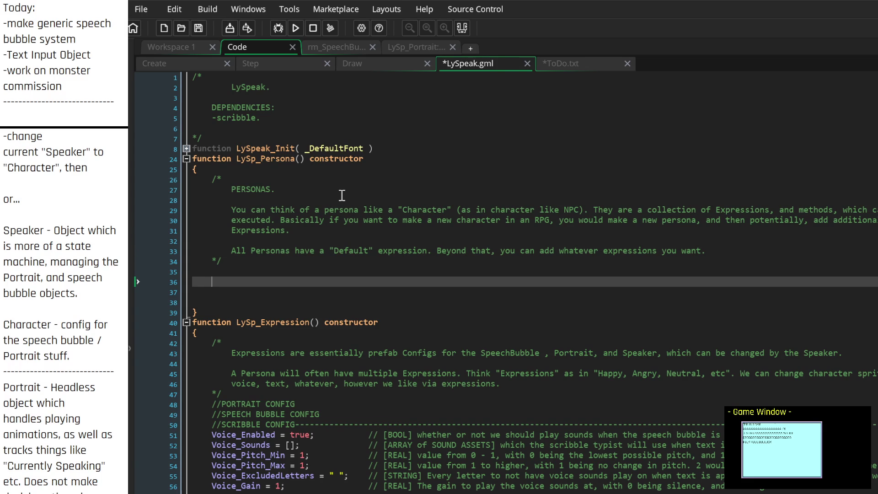
text(Expressions =)
text([])
key(Up)
key(Up)
key(Up)
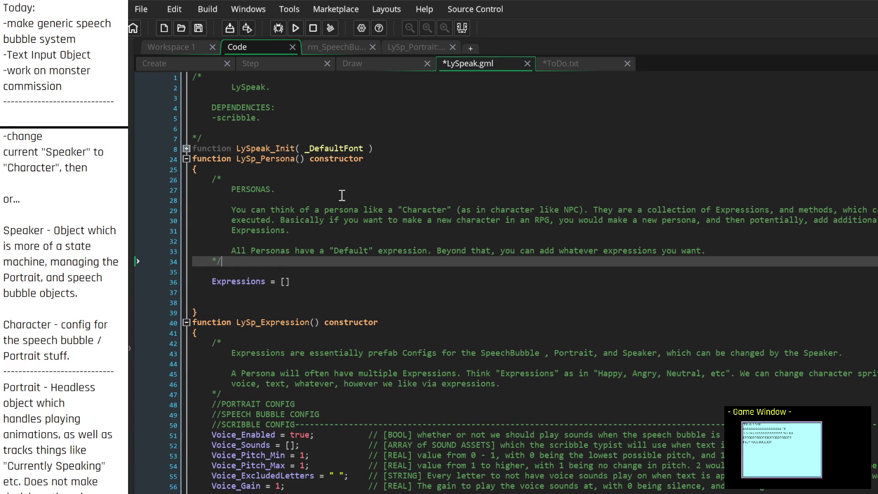
key(End)
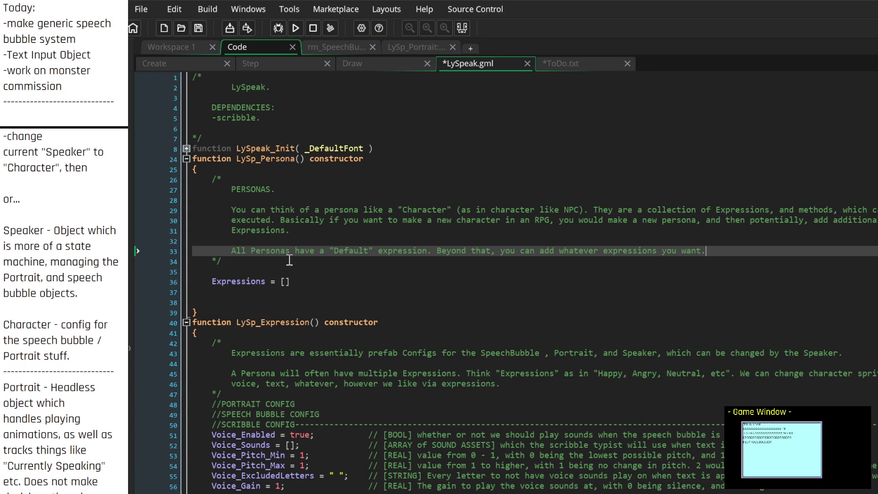
click(581, 63)
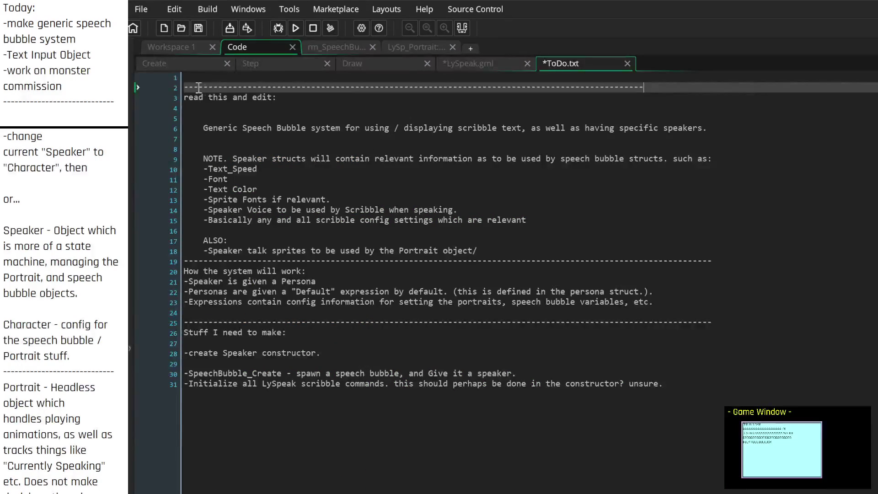
Write the question 'How should we store expressions?' at the top of ToDo.txt
key(Up)
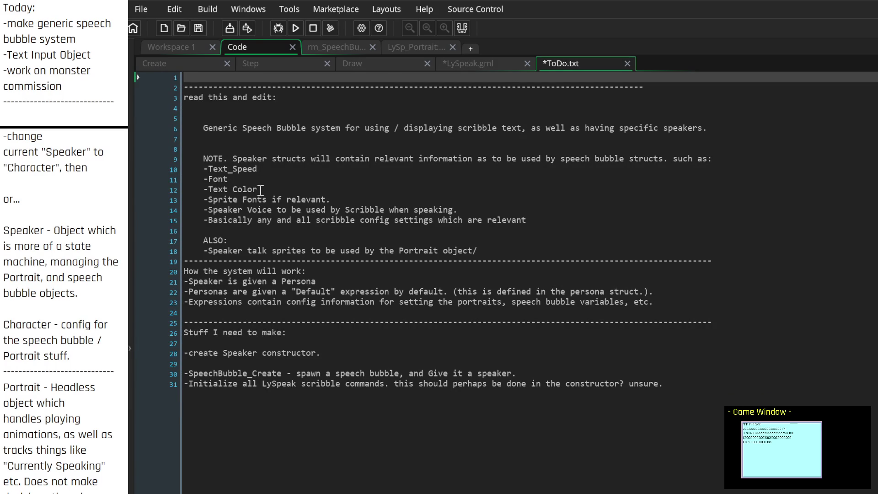
key(Return)
key(Return)
key(Return)
key(Return)
key(Return)
key(Return)
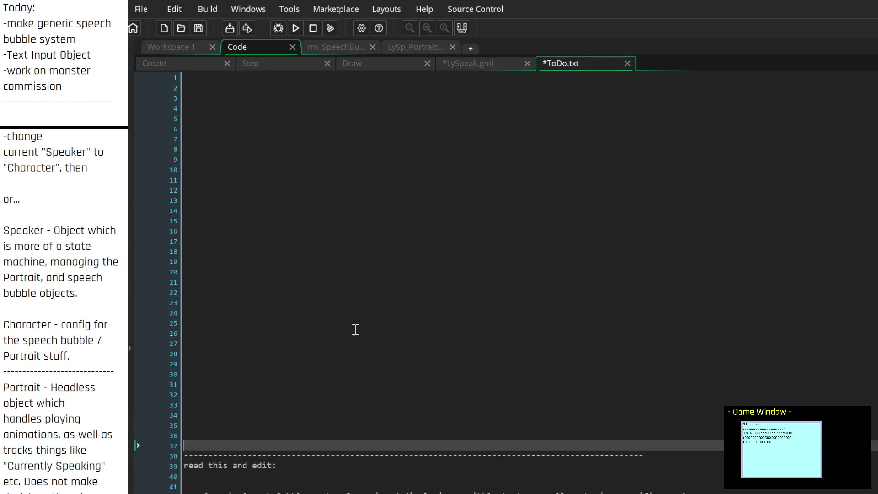
click(306, 77)
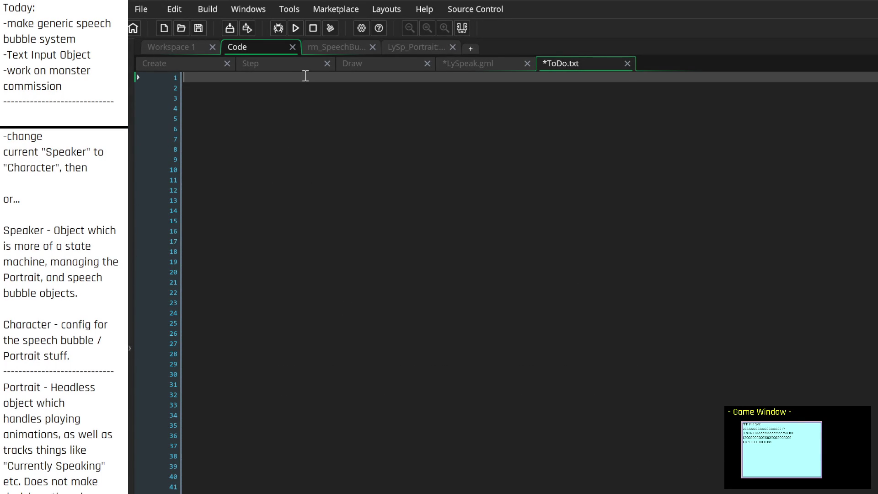
text(How should w)
text(e )
text(store e)
text(xpressions?)
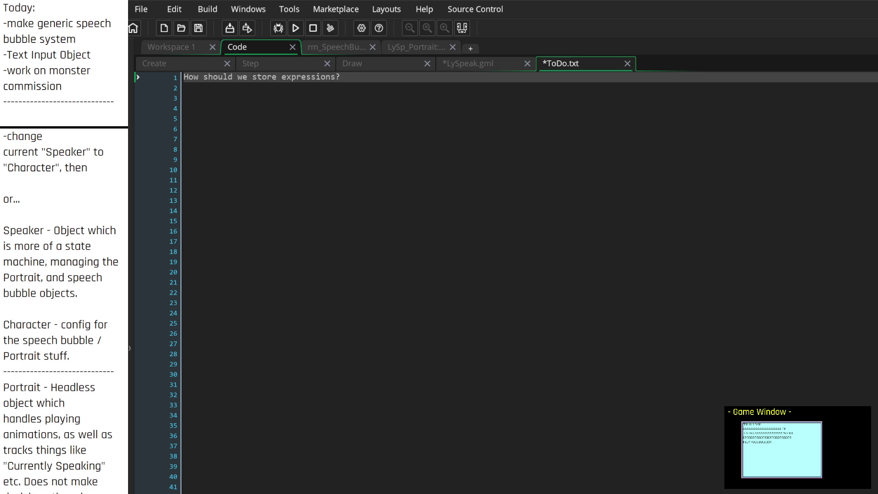
Note that an array works but expressions need name access without looping through it
click(357, 90)
text(array?)
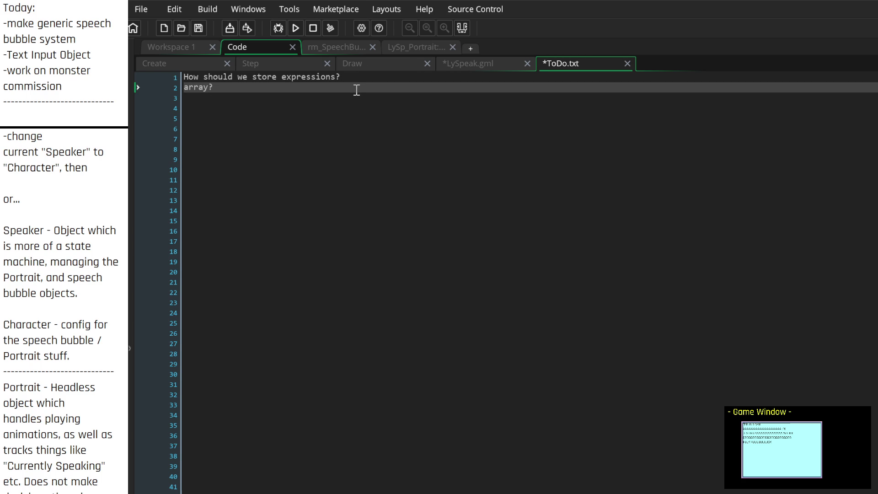
text( - works, a)
text(lthough im no)
text(t a fa)
key(BackSpace)
key(BackSpace)
key(BackSpace)
text(do)
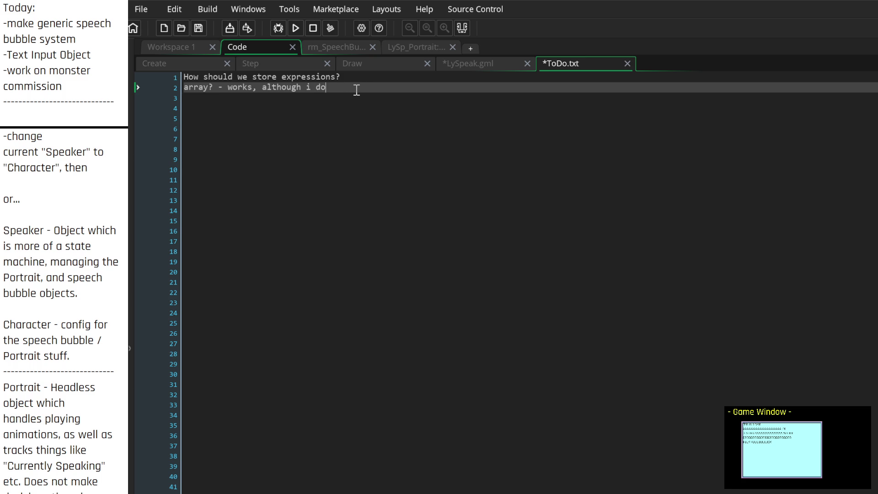
text(nt quite like that, becaus)
text(e)
text( that)
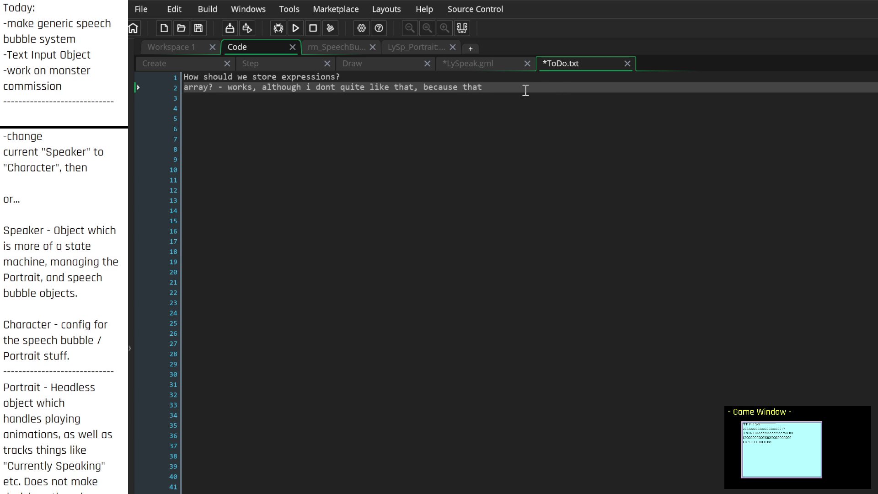
drag(525, 88, 459, 90)
text(eed to be able t)
text(o access ex)
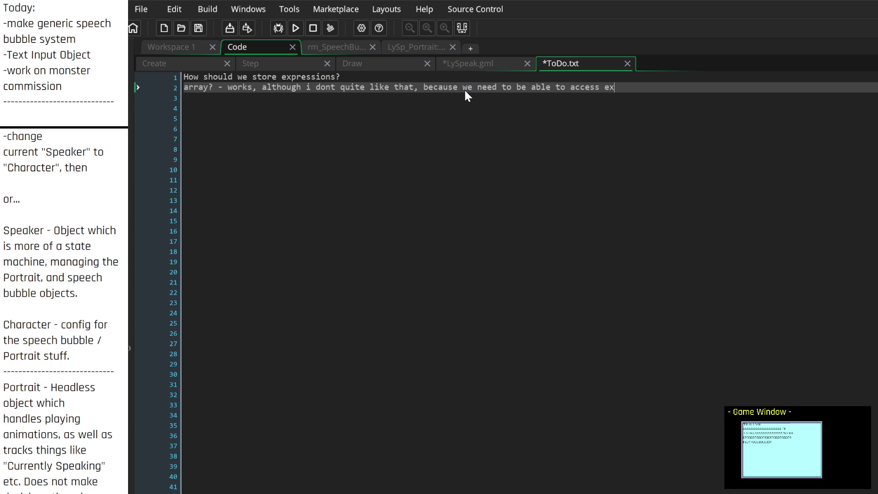
text(pressions via)
text(it)
key(BackSpace)
key(BackSpace)
text(strings )
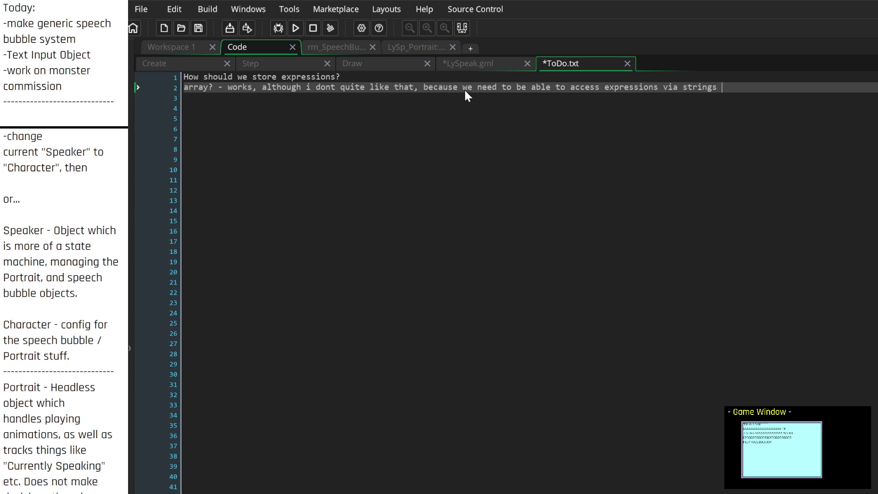
text(/ the name of the ex)
text(pression. )
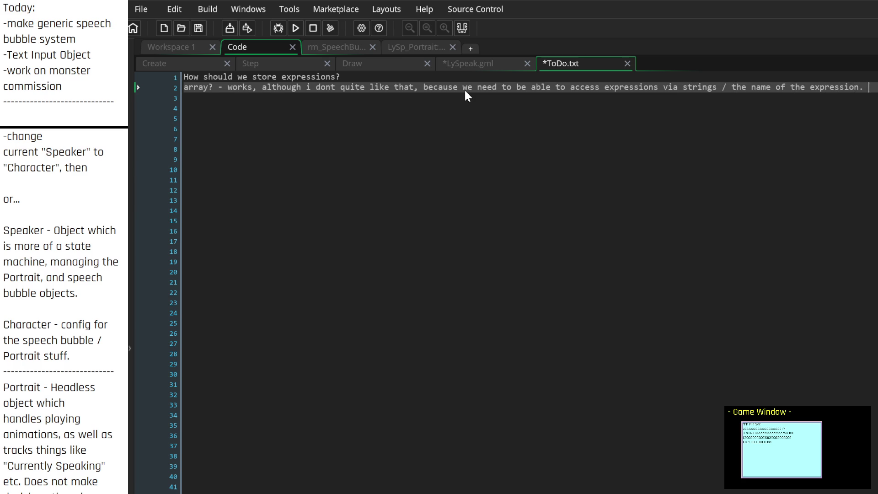
text(we dont)
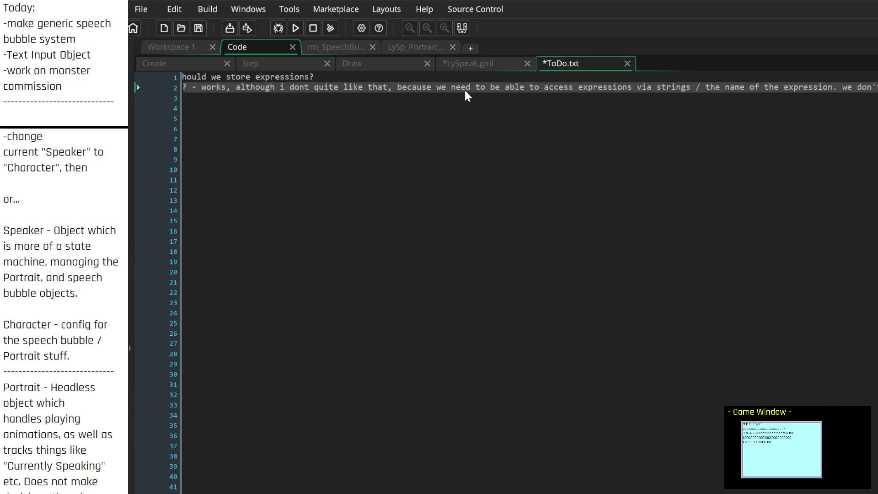
key(Return)
text(want to lo)
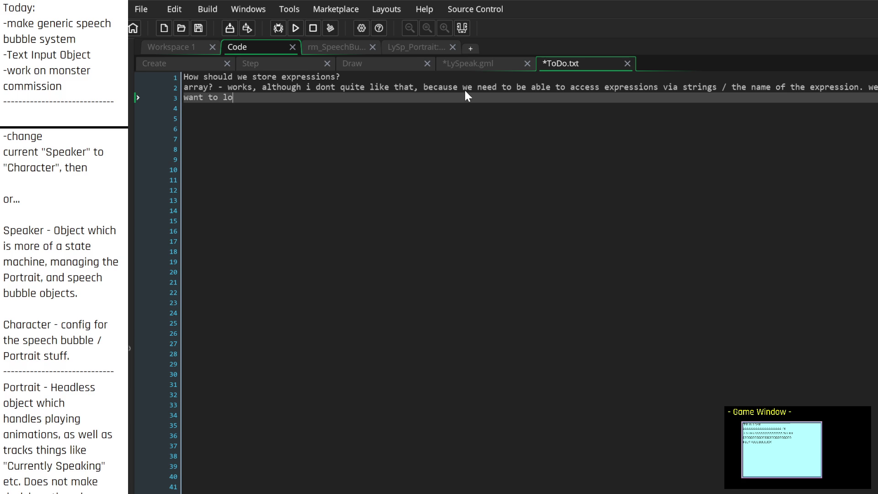
text(op through the array)
text( each time l)
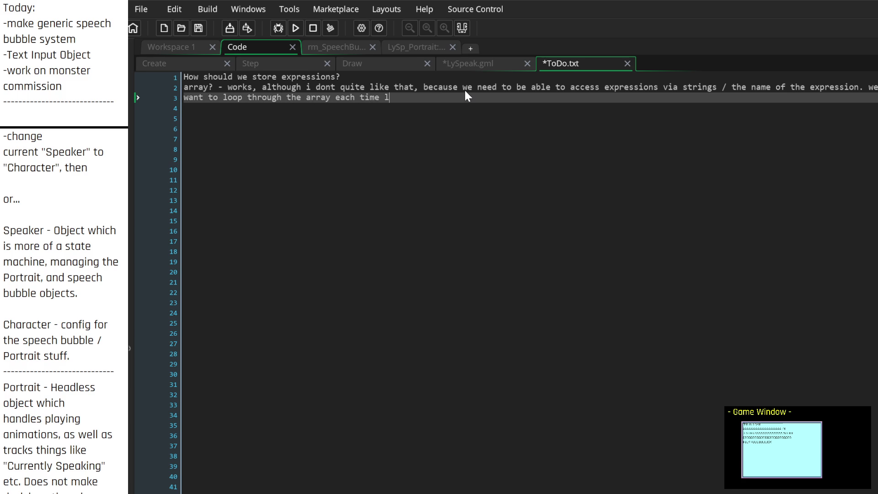
text(ooking for the)
Conclude with 'oh, yeah structs have accessors. duh. jsut do that.'
key(Return)
key(Return)
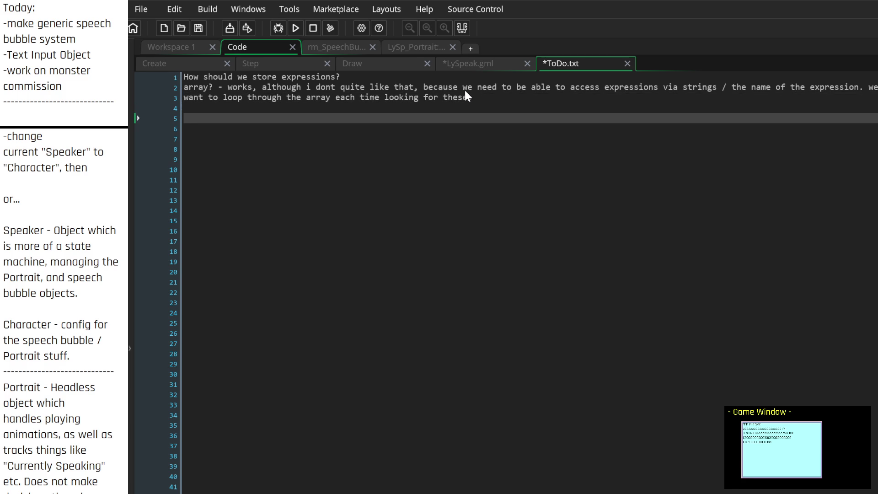
text(struct. can w)
text(e)
key(BackSpace)
key(BackSpace)
key(BackSpace)
key(Return)
key(Return)
text(oh, yeah structs have accessor)
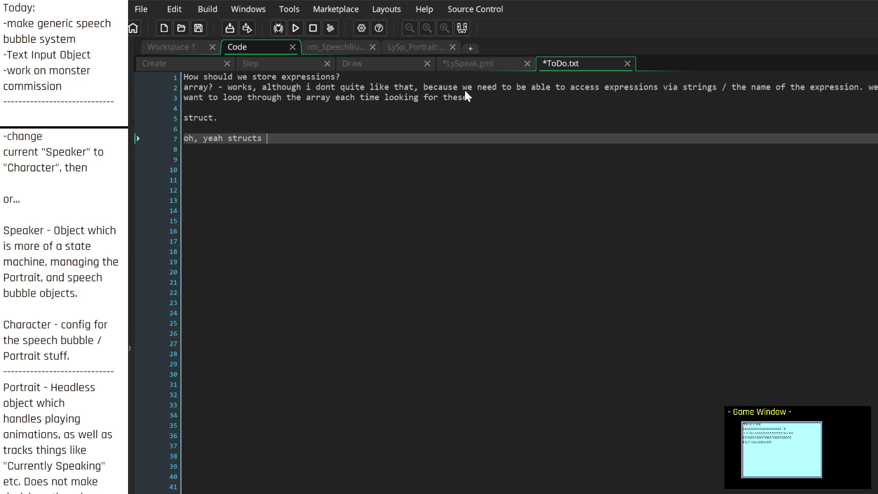
text(s. du)
text(h. )
text(jsut do that.)
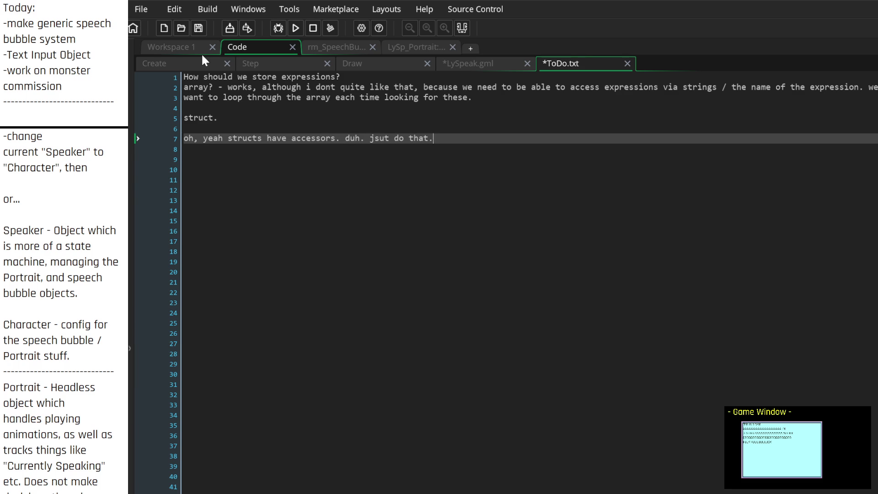
click(189, 48)
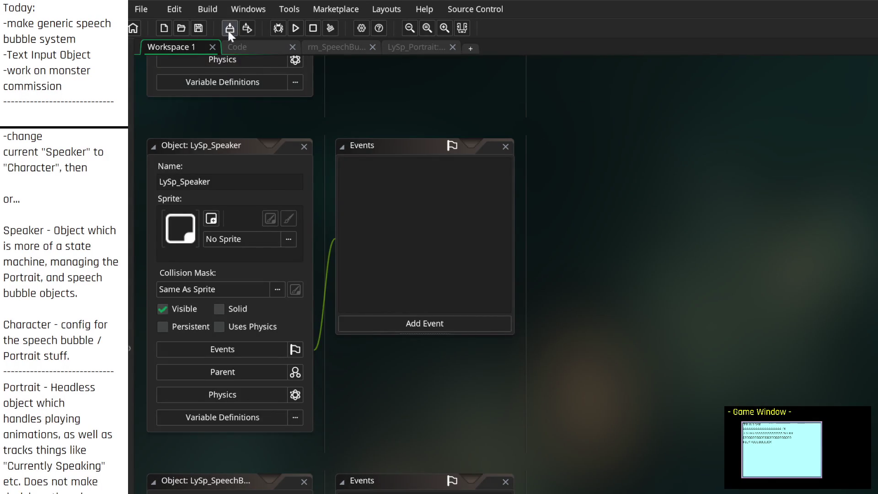
In LySpeak.gml, change the Expressions declaration to an empty struct '{};'
click(255, 45)
click(484, 63)
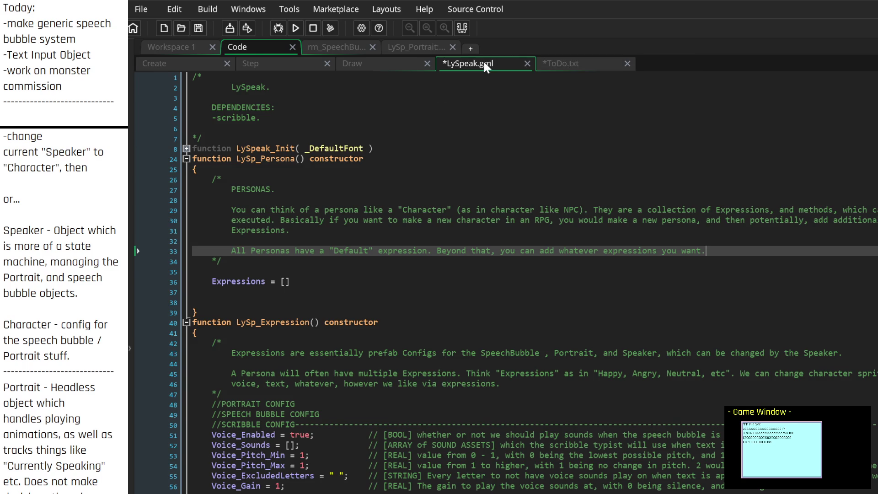
click(296, 281)
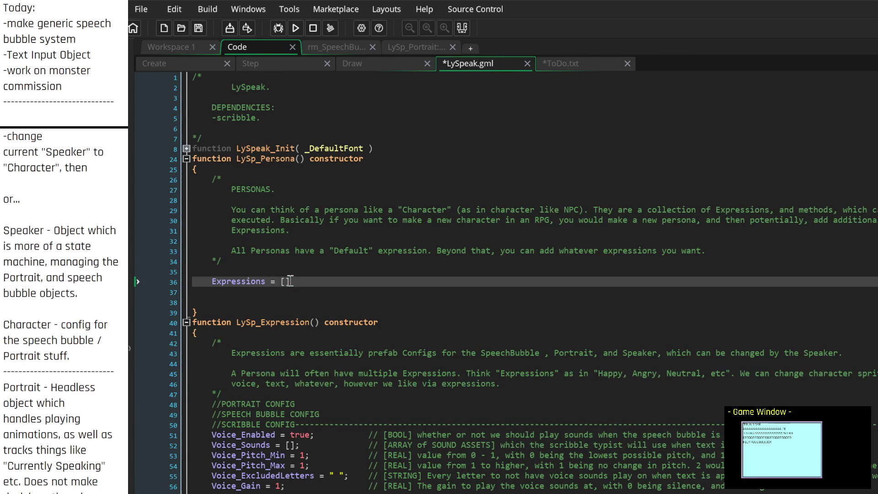
key(BackSpace)
key(BackSpace)
text({};)
Comment it '// [STRUCT] A struct containing all expressions for a character.'
key(Tab)
key(Tab)
key(Tab)
text(//)
text([])
key(Return)
key(Up)
text([STRU)
text(CT])
text( A struct containi)
text(ng the)
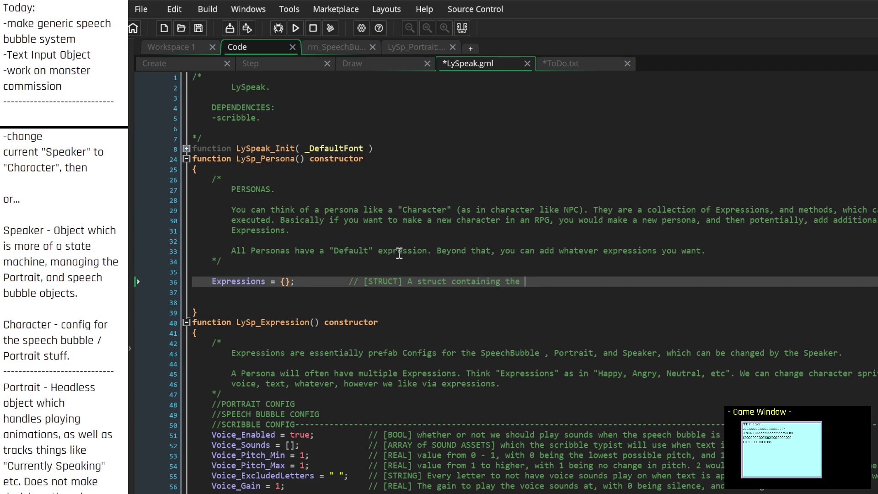
key(BackSpace)
key(BackSpace)
key(BackSpace)
text(all expressions)
text(for a)
text(character.)
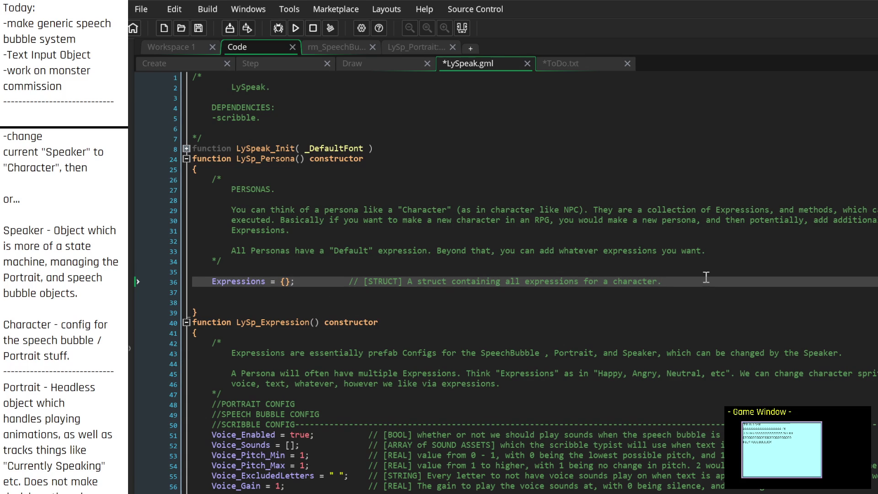
key(Return)
text(struct)
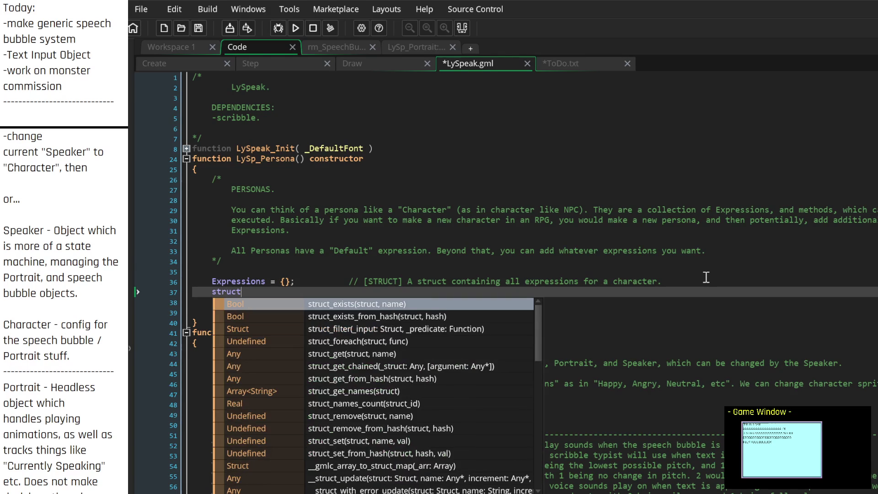
key(Return)
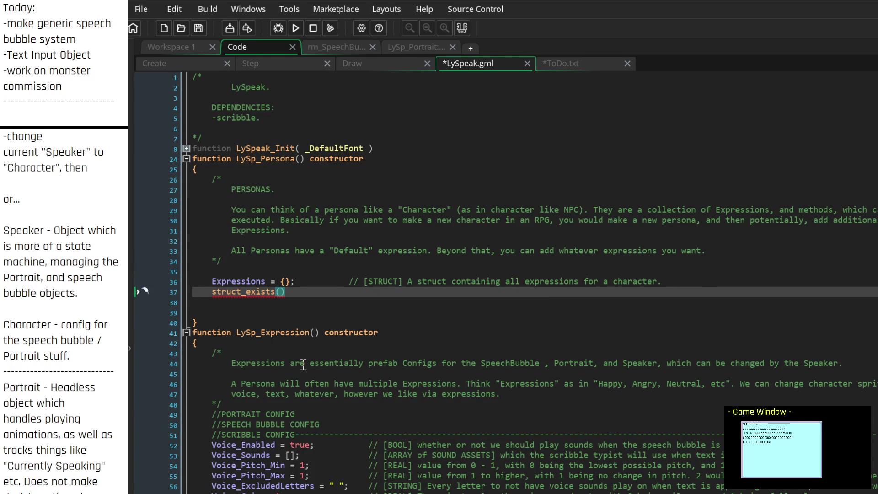
click(250, 292)
right_click(260, 293)
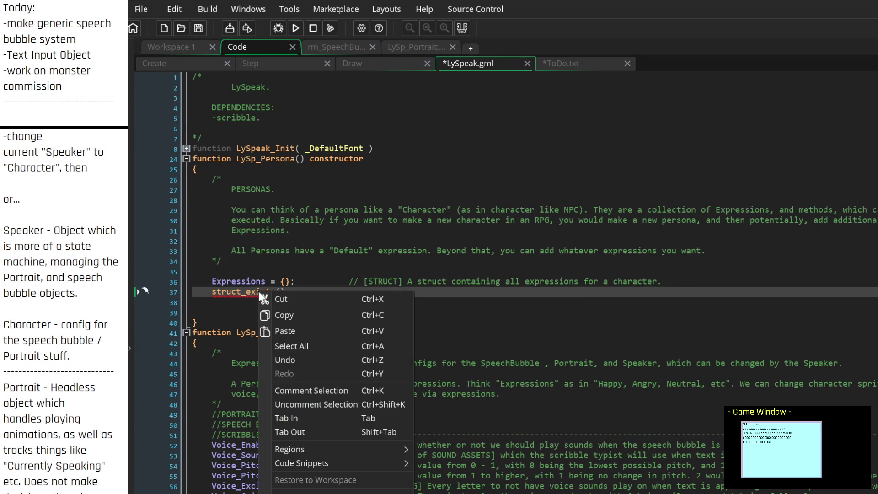
click(233, 305)
drag(234, 304, 213, 292)
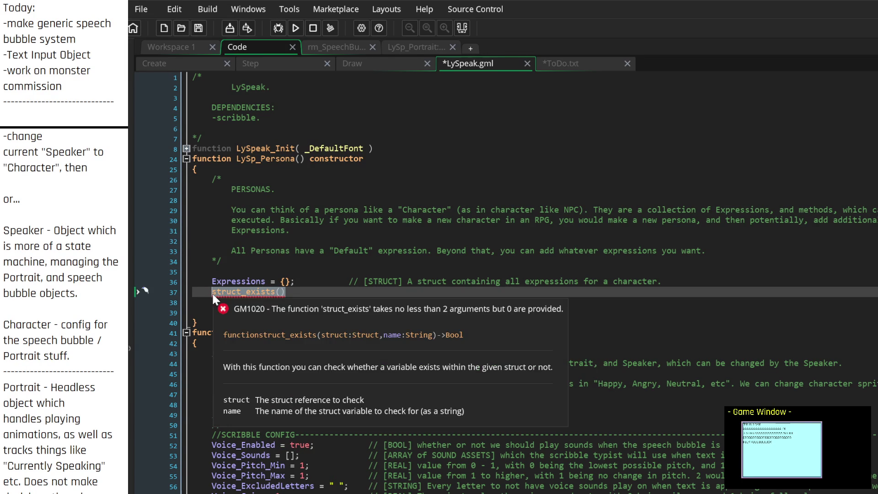
key(BackSpace)
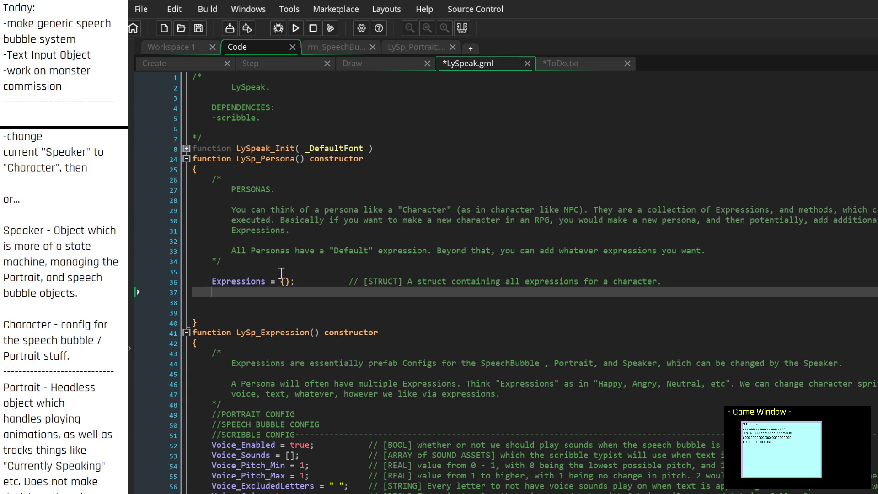
text(Expressions )
text([)
text($ )
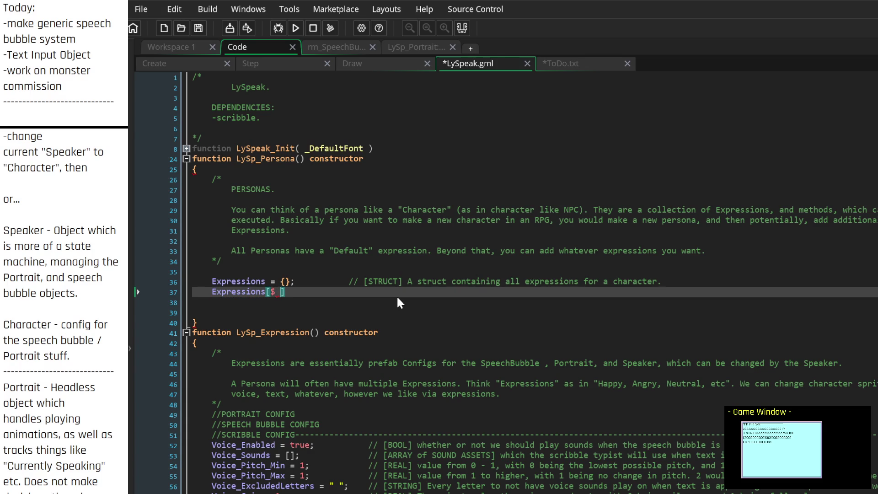
text("__Default)
text("] )
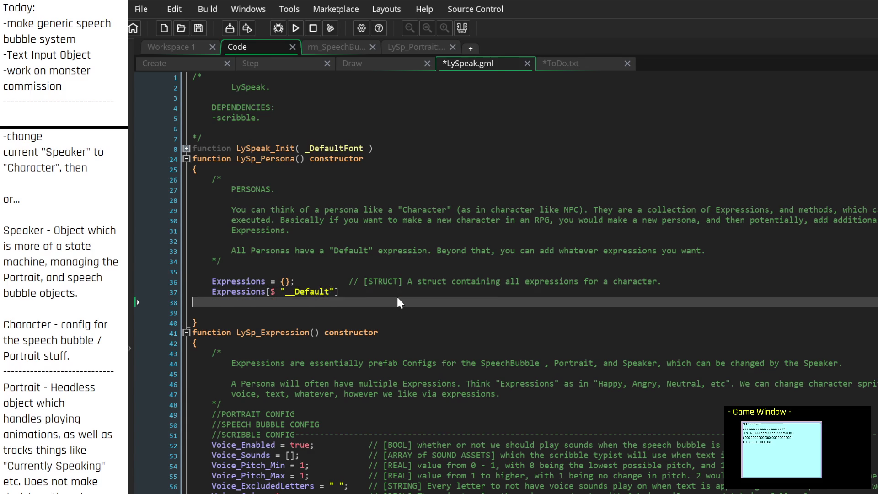
text(=)
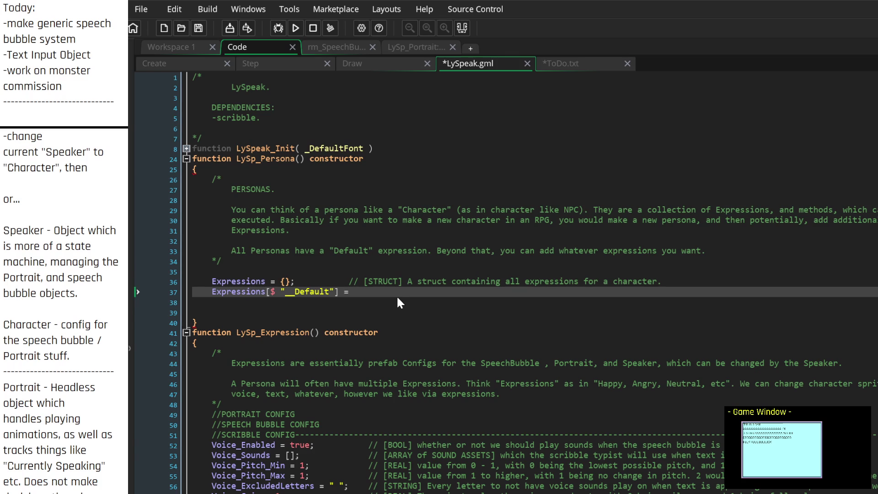
text(new )
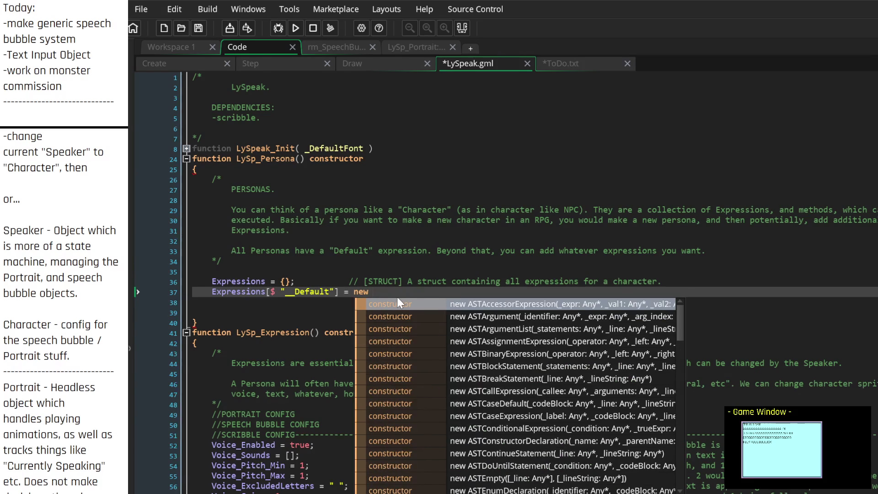
text(LySp)
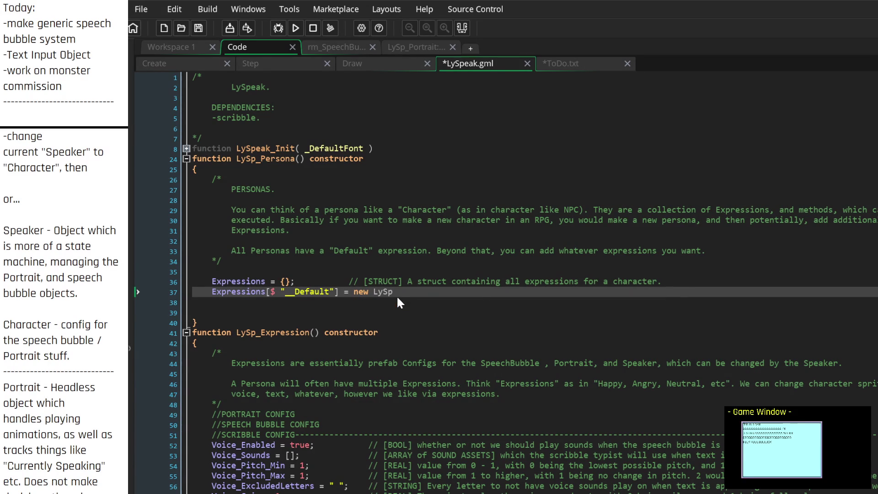
text(pression())
text(;)
Remove the blank line between the Expressions lines and end the Expressions comment with a period
key(Home)
key(Return)
key(Up)
key(Down)
key(Up)
key(Down)
key(End)
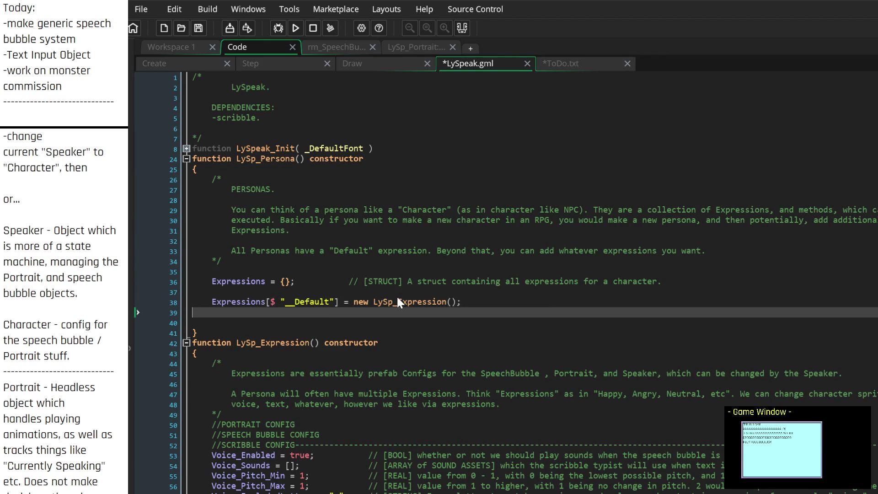
text( //)
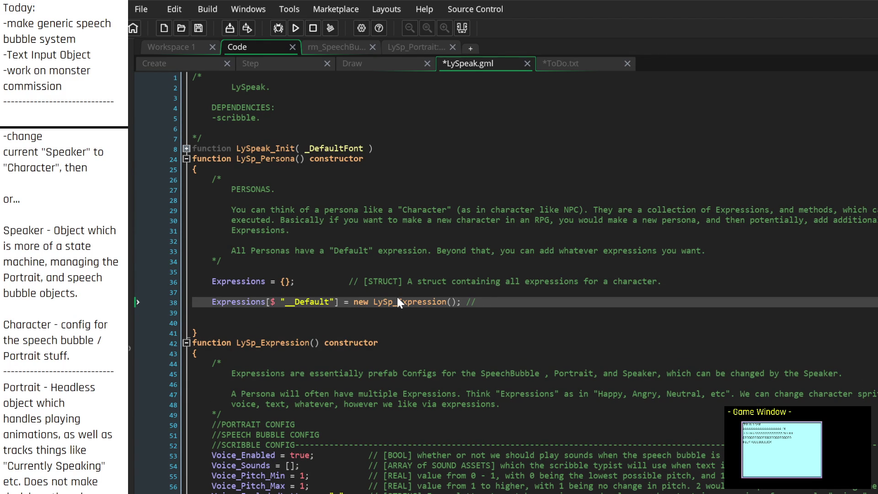
key(Up)
key(BackSpace)
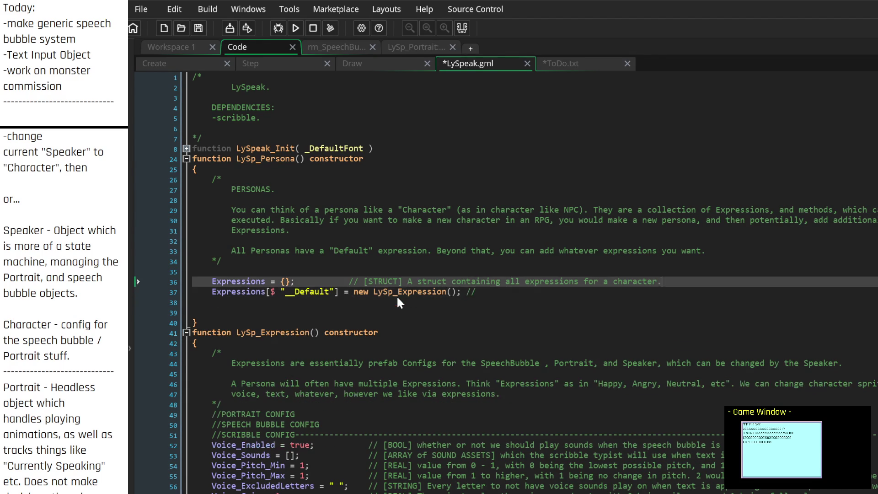
text(.)
Replace the trailing dashes with the comment '......set the default Expression.'
key(Down)
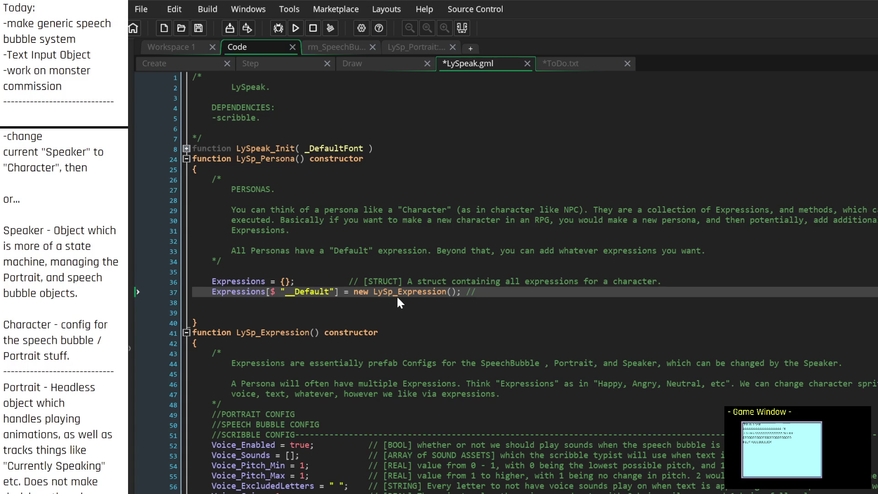
key(BackSpace)
key(BackSpace)
key(BackSpace)
text(.)
text(...................)
text(set the )
text(default Expression.)
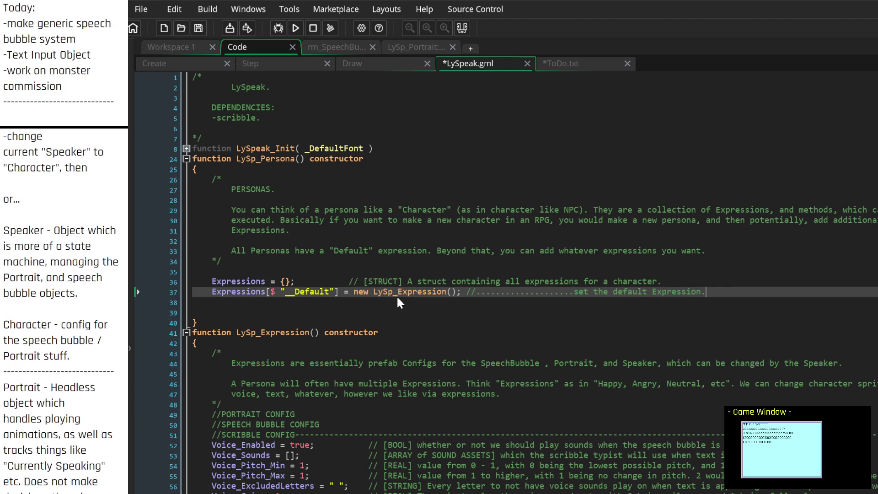
Rename the "__Default" expression key to "Default"
key(Up)
key(Down)
key(Delete)
key(BackSpace)
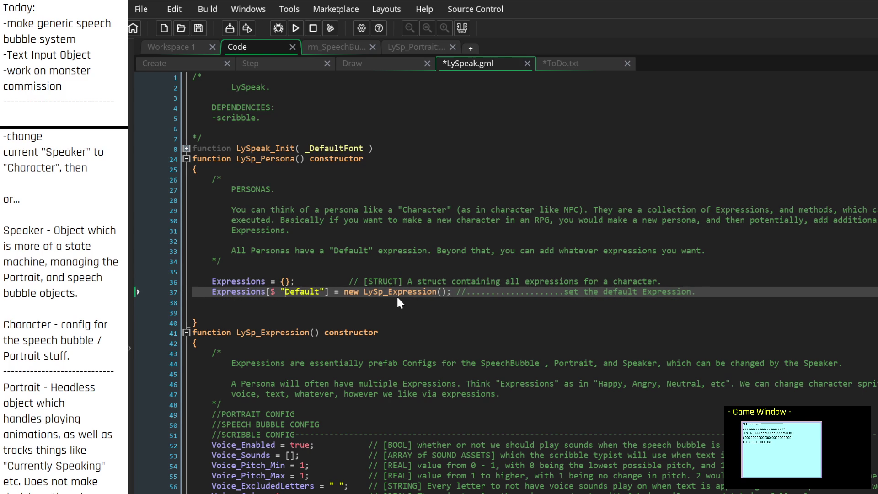
key(End)
key(Left)
Remove the extra blank line before the Persona constructor's closing brace
key(Down)
key(Down)
key(Down)
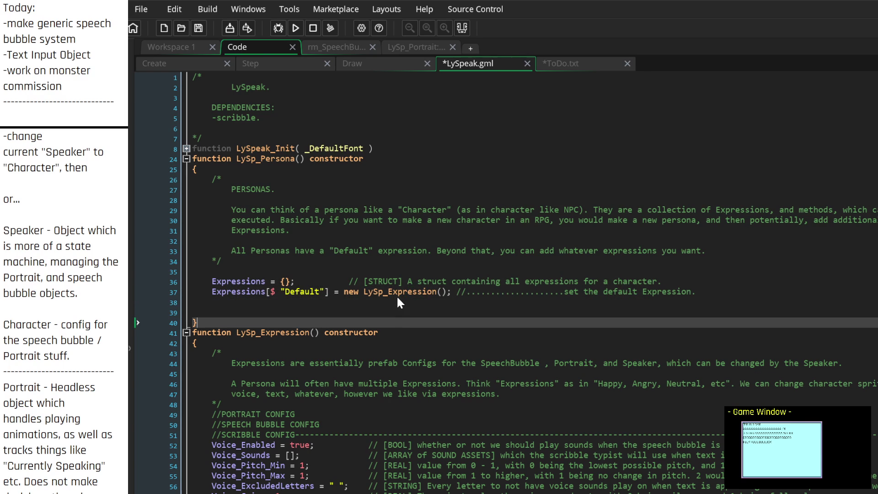
key(Up)
key(Up)
key(Down)
key(BackSpace)
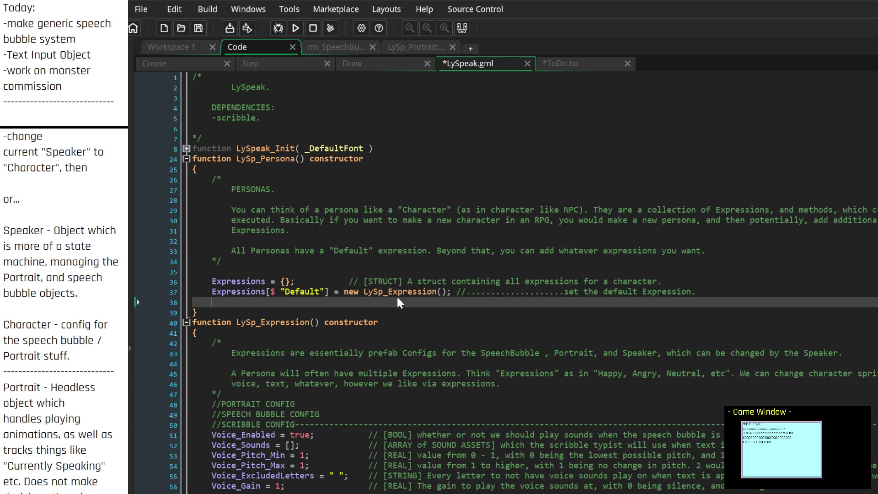
key(Return)
key(Return)
key(Return)
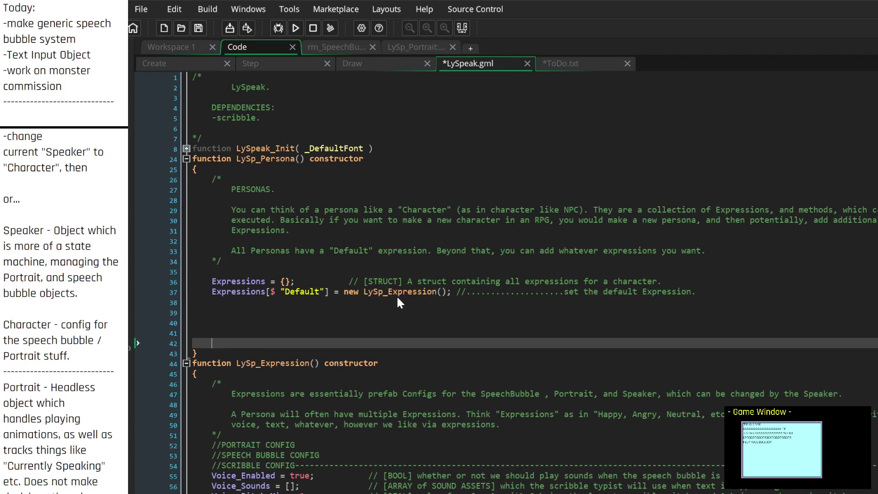
Scroll through the script and return to the blank lines inside the Persona constructor
scroll(390, 370, down, 10)
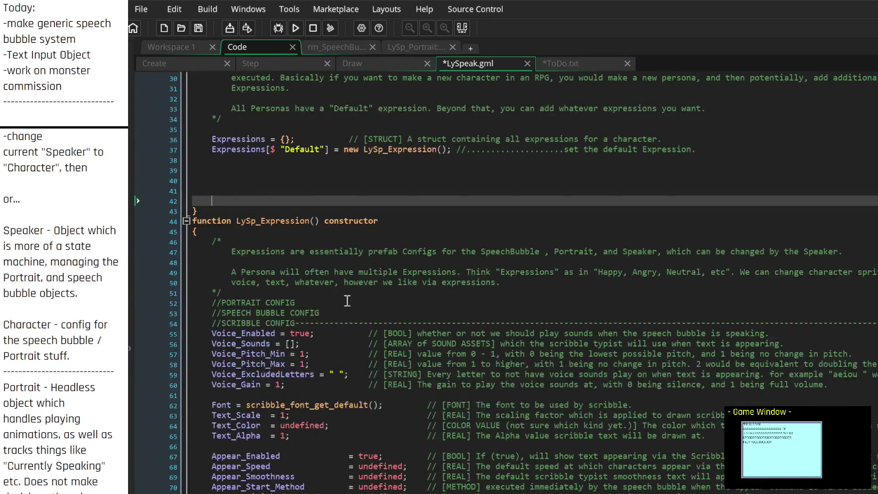
scroll(341, 323, down, 5)
scroll(341, 323, up, 4)
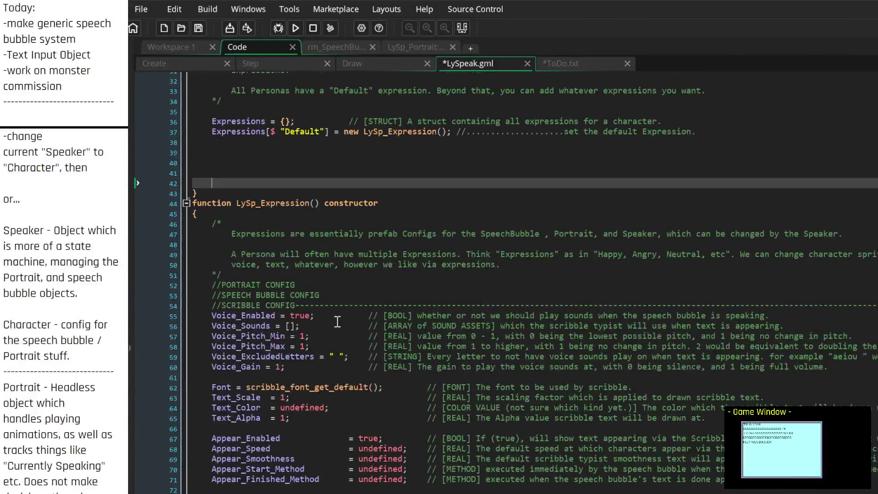
click(291, 326)
scroll(314, 339, up, 3)
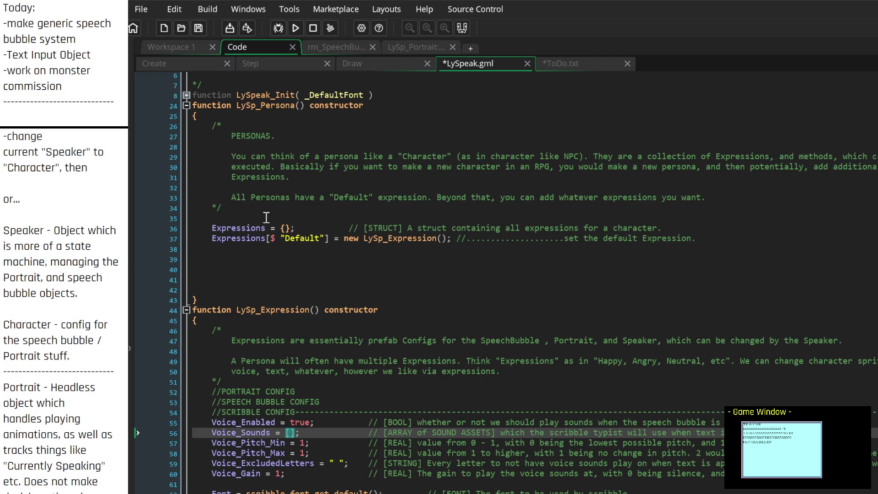
click(264, 249)
click(265, 260)
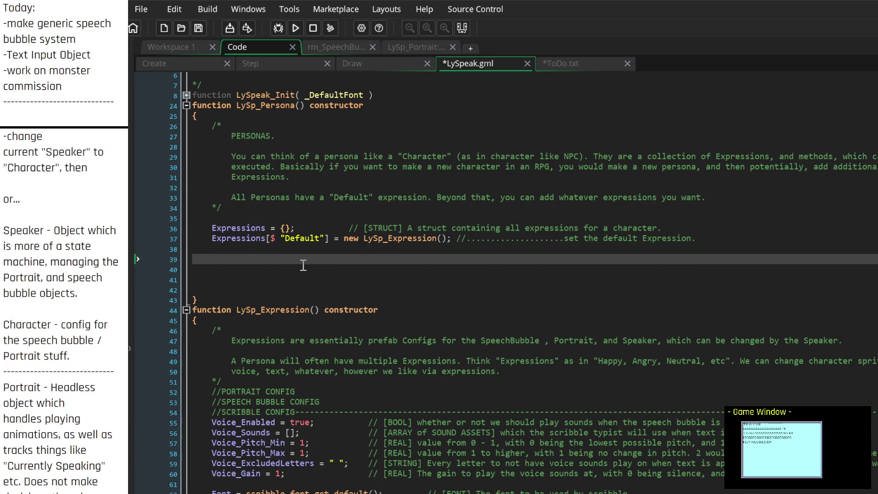
scroll(306, 260, up, 2)
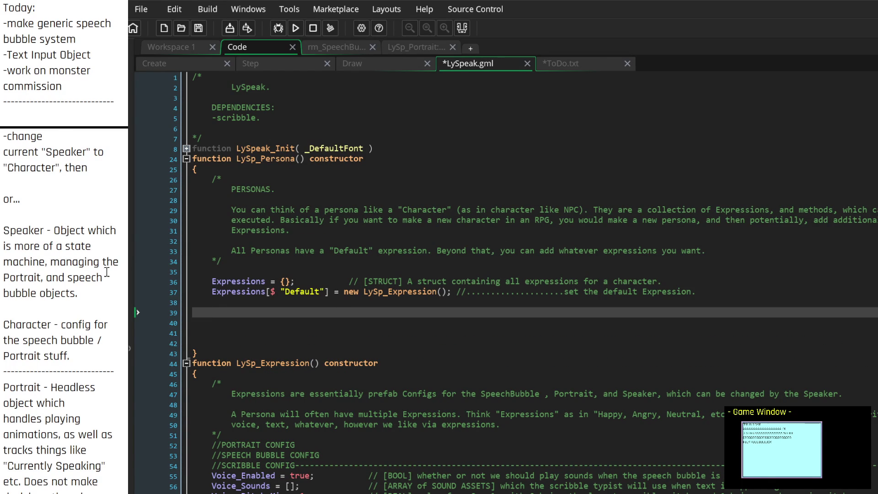
scroll(22, 251, up, 10)
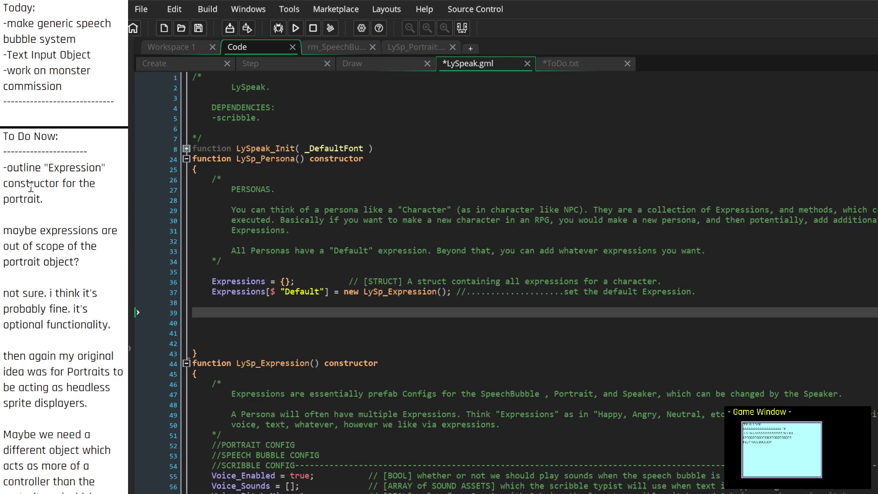
scroll(503, 274, down, 5)
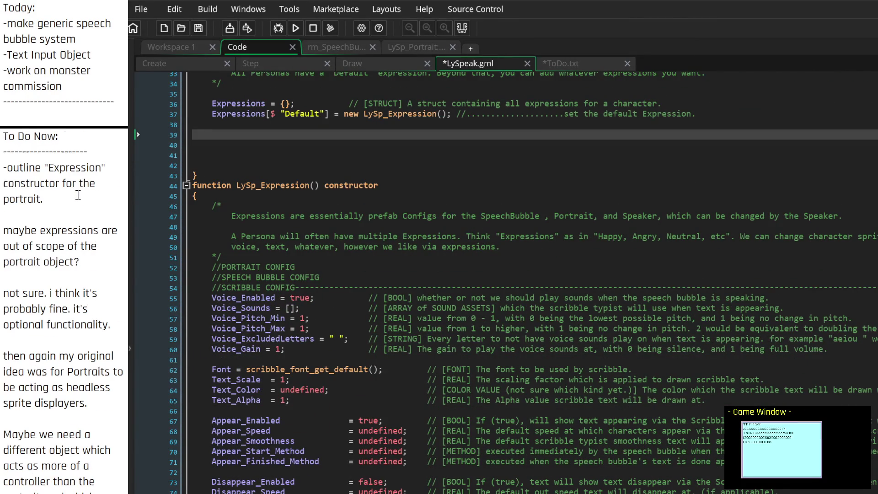
Add blank lines under the PORTRAIT CONFIG and SPEECH BUBBLE CONFIG headings
click(352, 268)
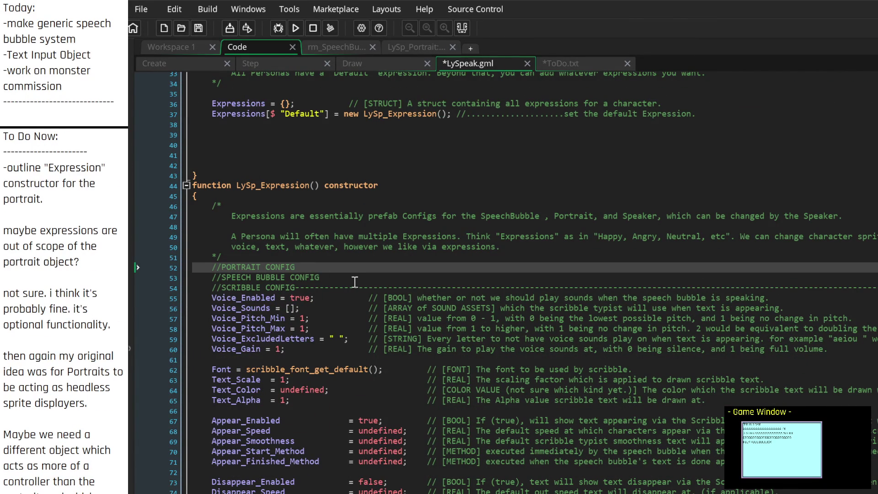
key(Return)
key(Return)
key(Return)
key(Down)
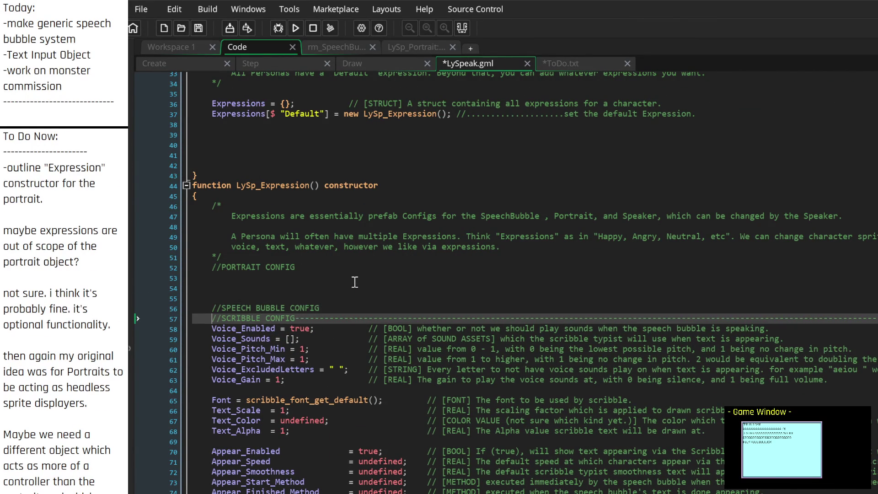
key(End)
key(Return)
key(Return)
key(Return)
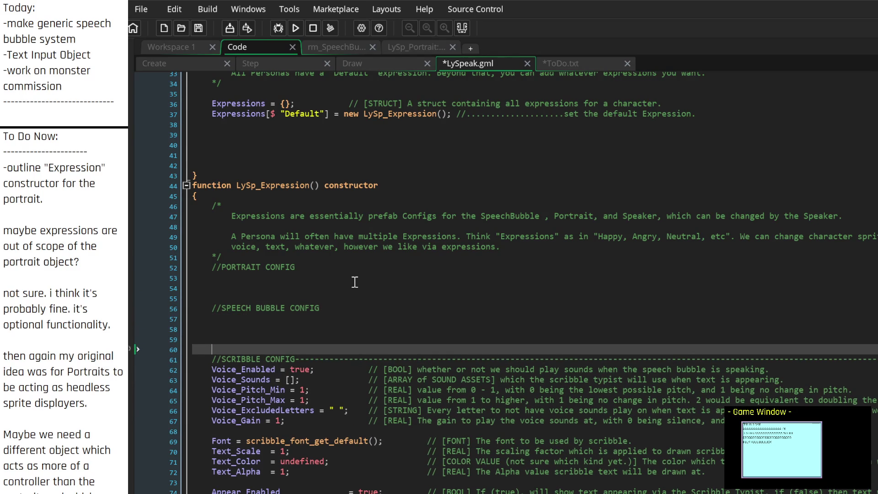
scroll(355, 281, up, 4)
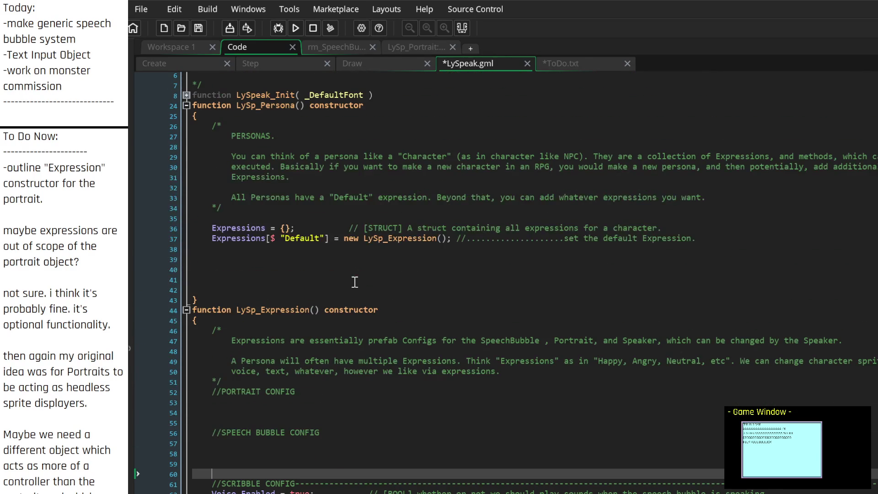
click(328, 259)
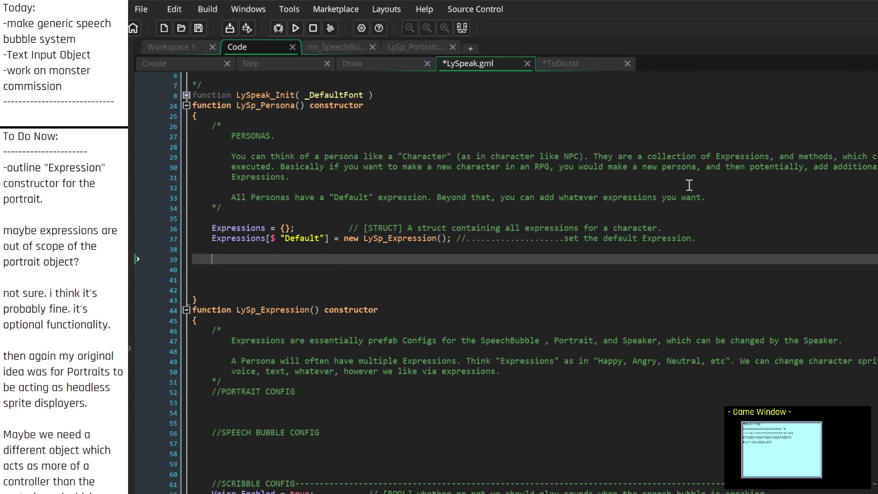
Add a dashed divider line at the end of the Persona comment
click(728, 197)
key(Return)
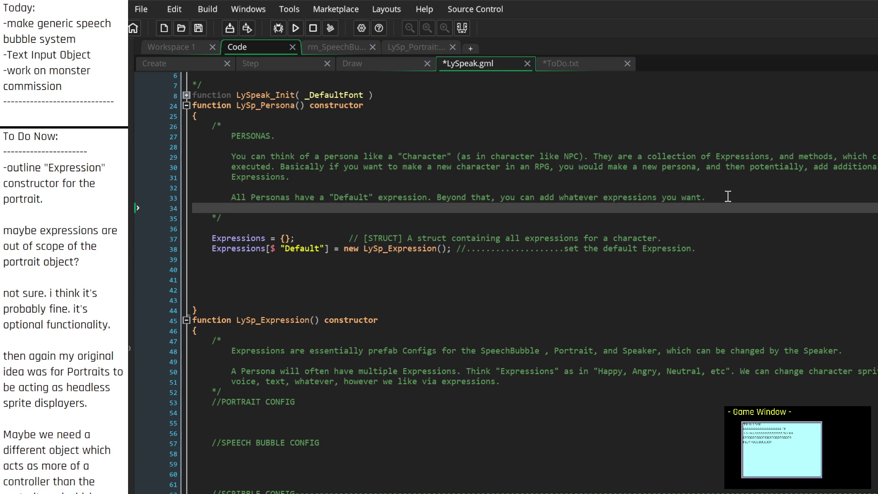
text(-----------------------)
text(----------------)
text(------------)
key(Return)
key(Return)
key(Return)
key(Return)
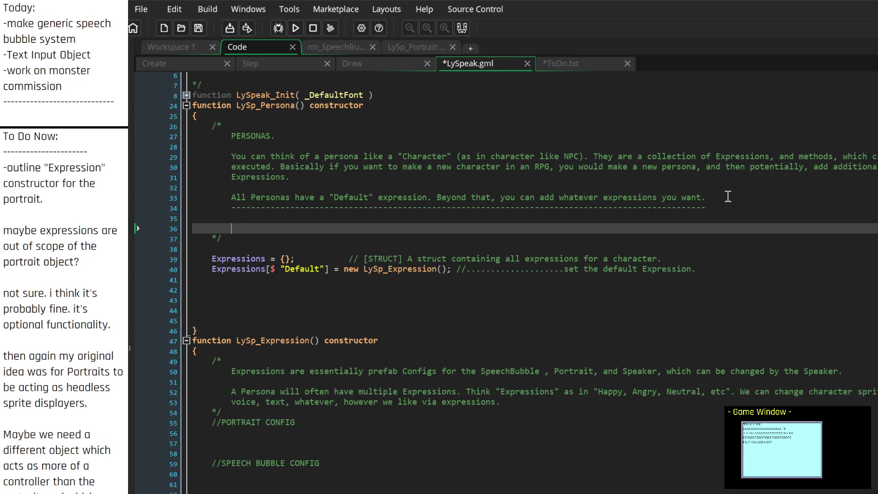
key(Up)
key(Up)
key(Up)
key(Up)
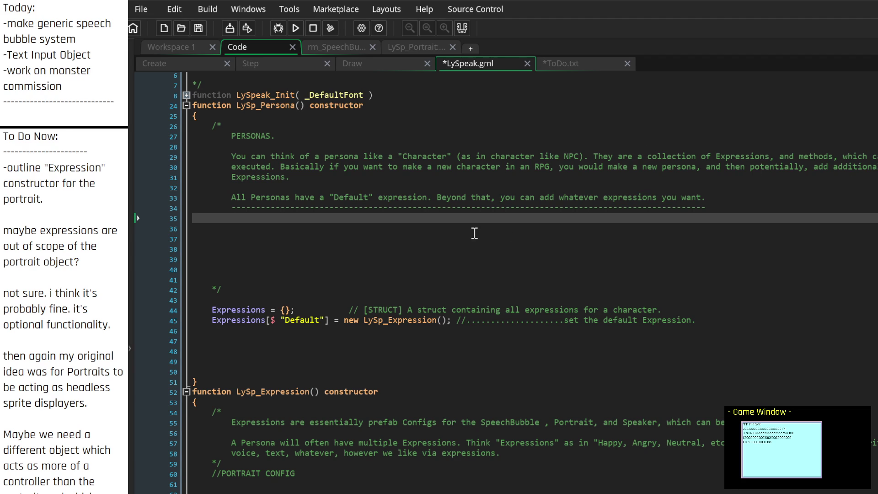
Add a 'need:' list with '-on_ExpressionChange() - Executed when an expression is changed.'
text(need:)
key(Return)
text(-)
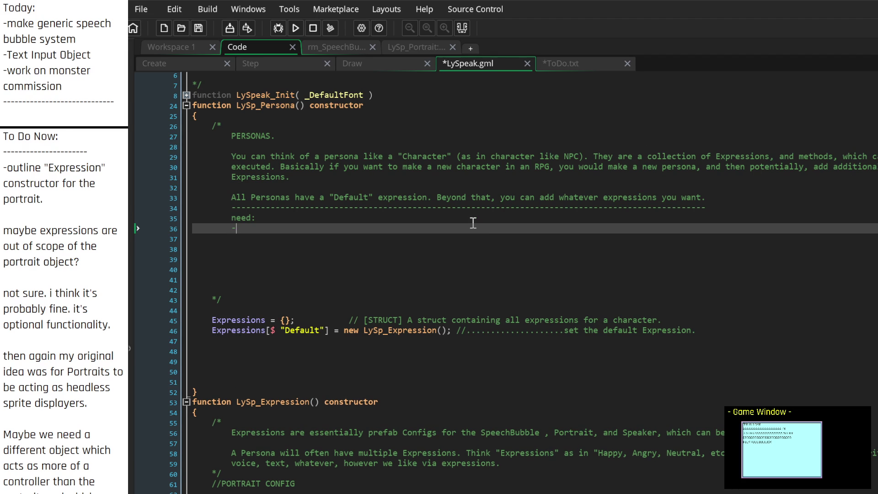
text(on_Ex)
text(pressionChange)
key(Return)
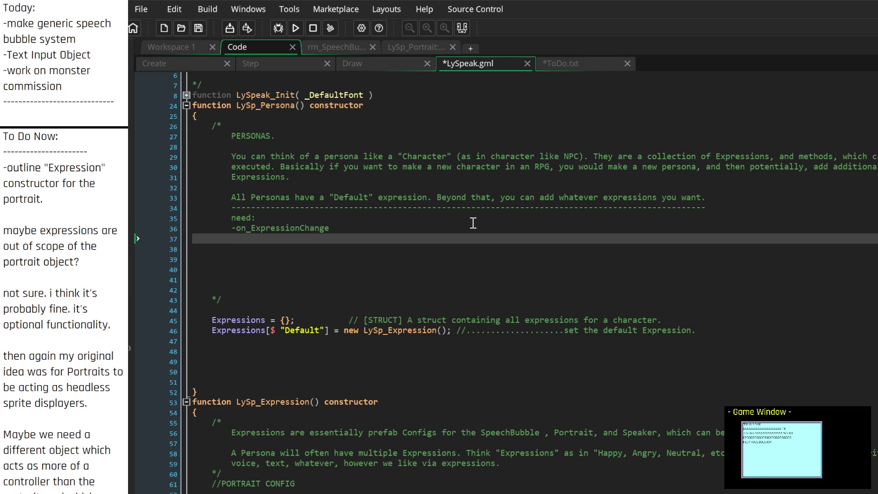
click(474, 223)
text(())
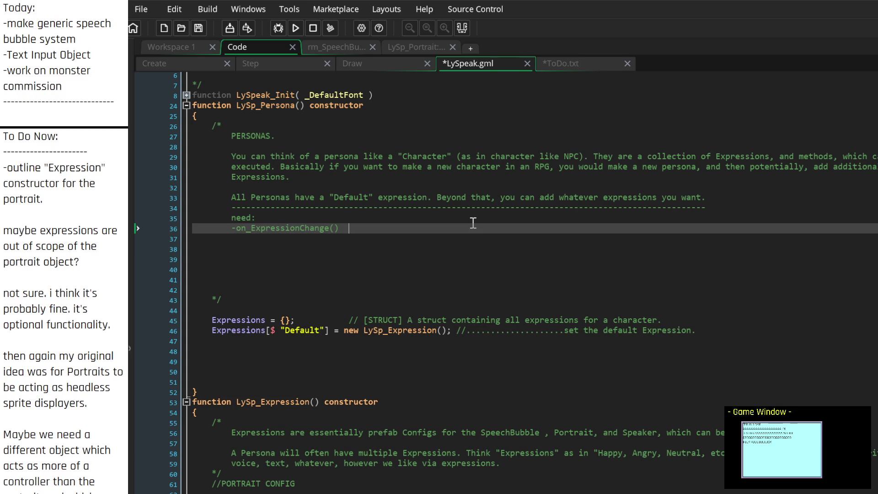
text(  -)
text(Executed when an expression is changed.)
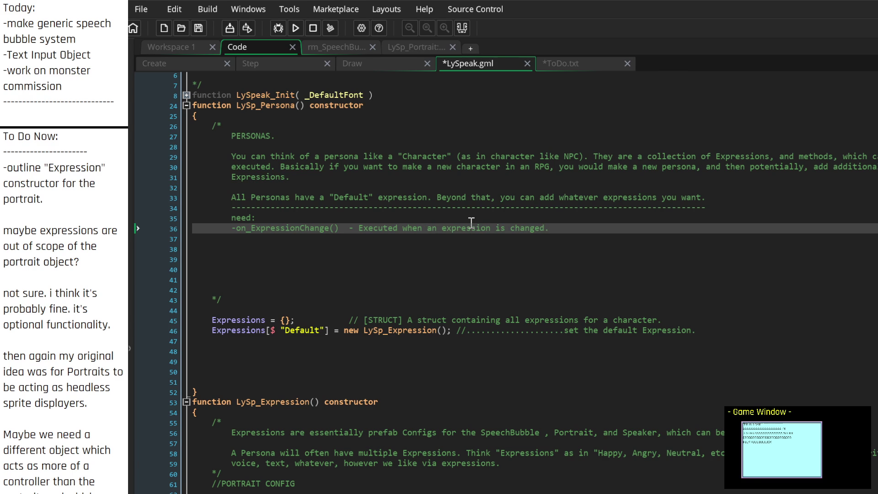
In the LySp_Persona comment, add a new '-on_Speak' line under 'need:', above on_ExpressionChange()
scroll(472, 223, down, 20)
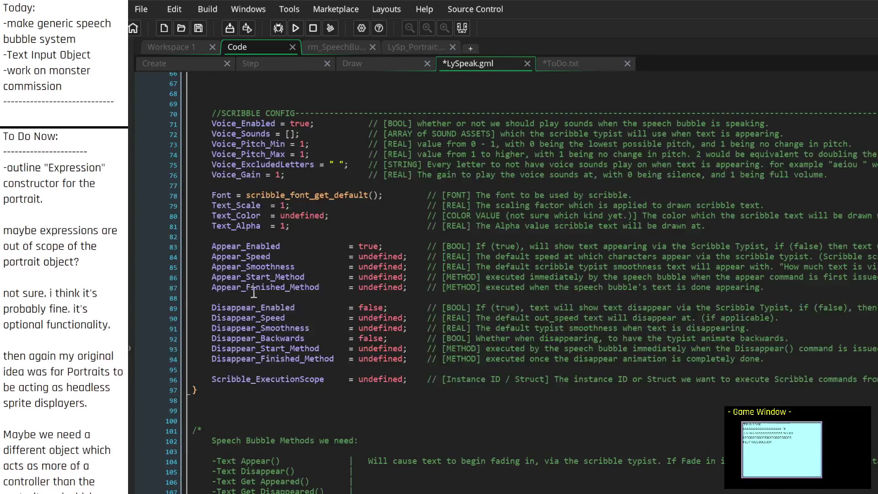
scroll(357, 286, up, 5)
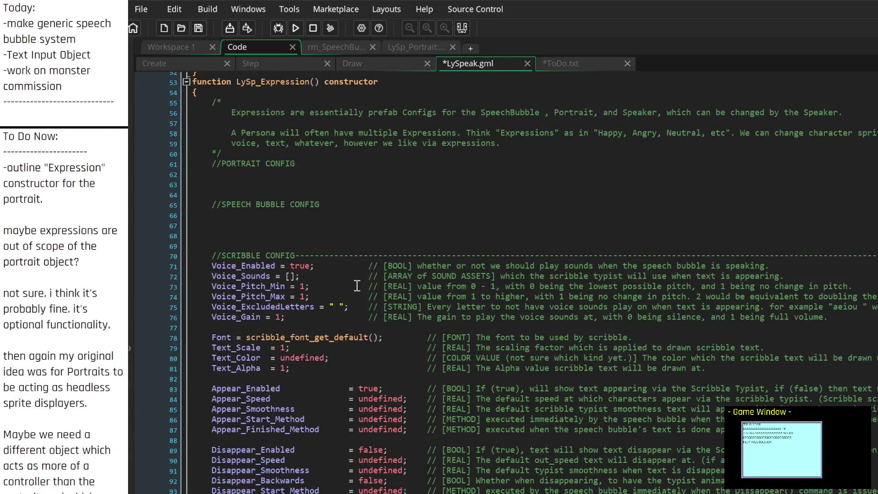
scroll(354, 275, up, 10)
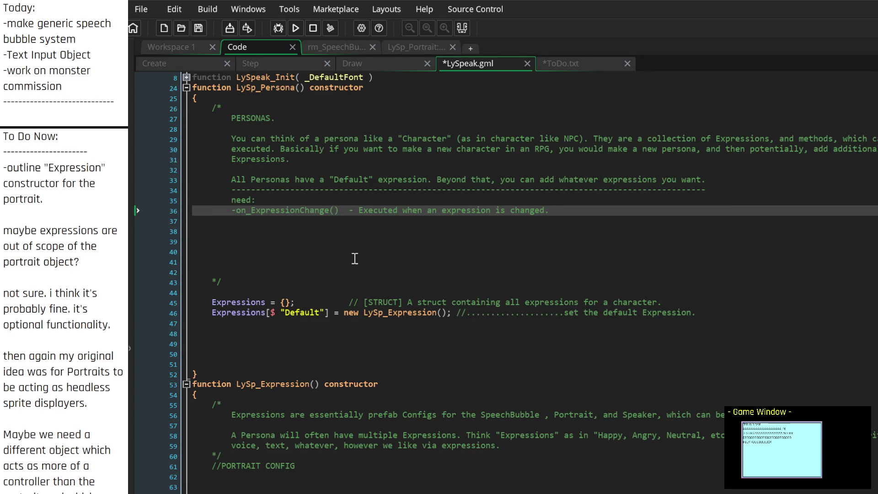
click(565, 192)
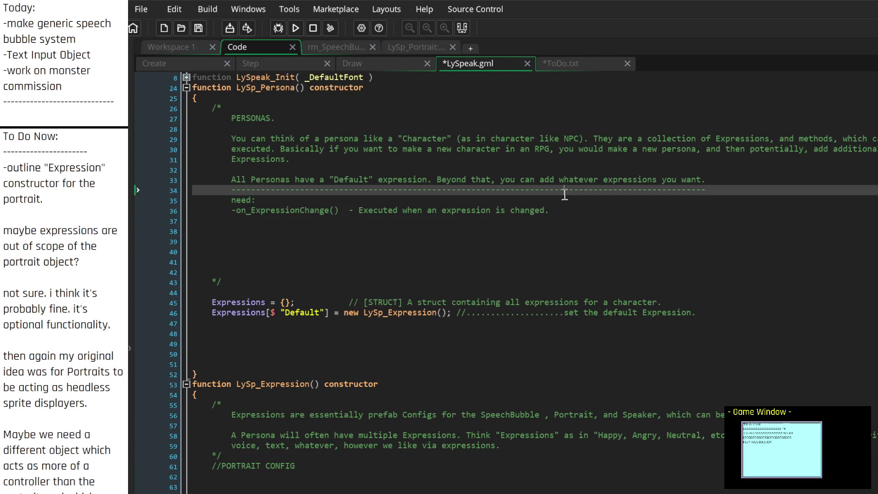
click(570, 208)
click(574, 200)
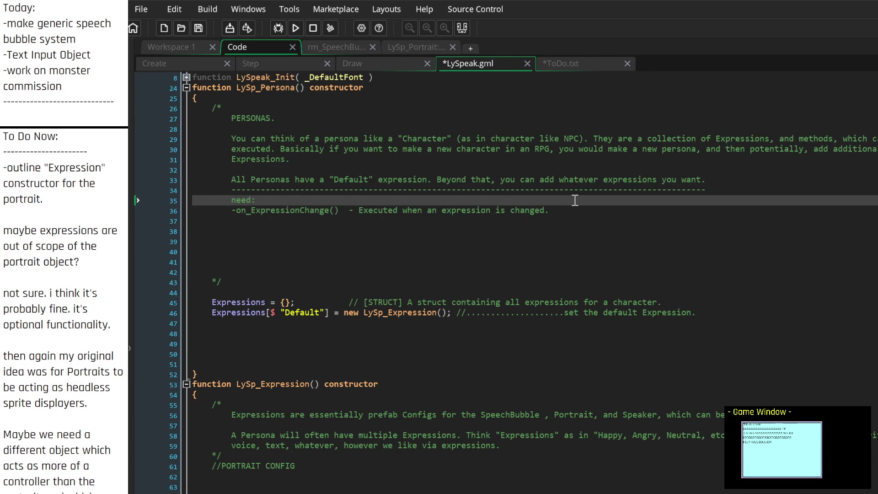
key(Return)
text(-on_)
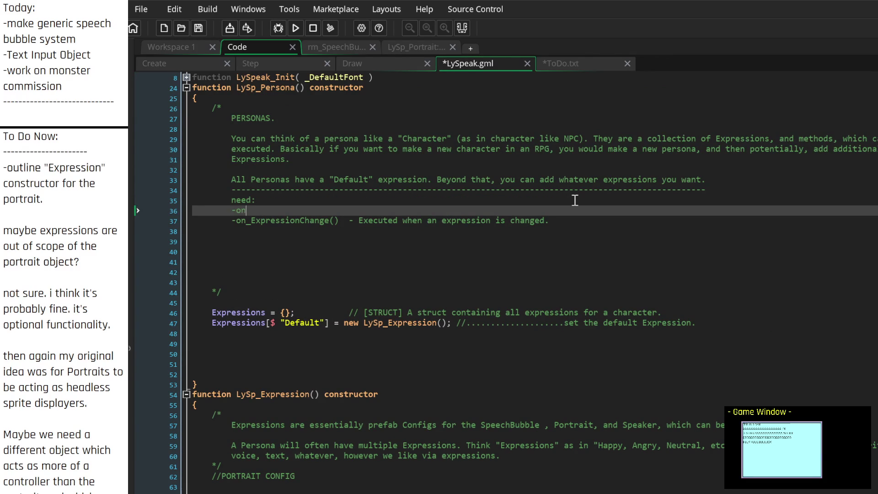
text(Speak)
scroll(50, 233, down, 3)
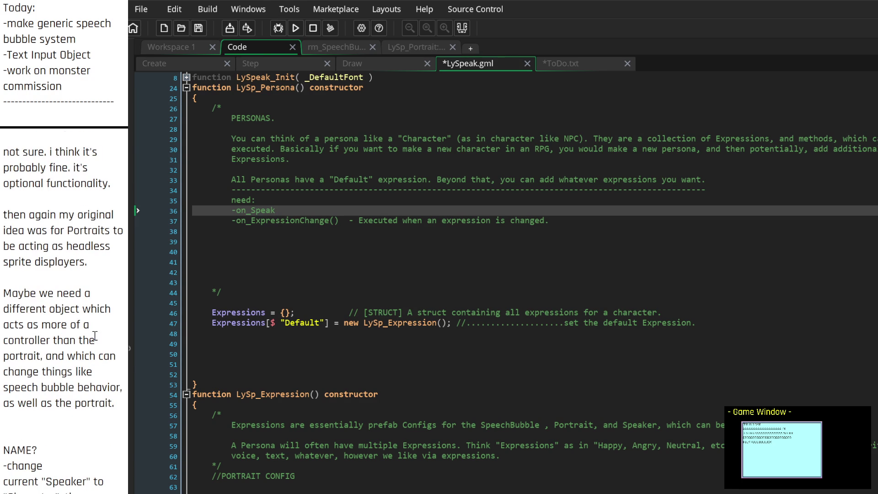
Under To Do Now in the notes, write a 'Personas:' heading with a '-on_ExpressionChange' entry
scroll(111, 421, up, 3)
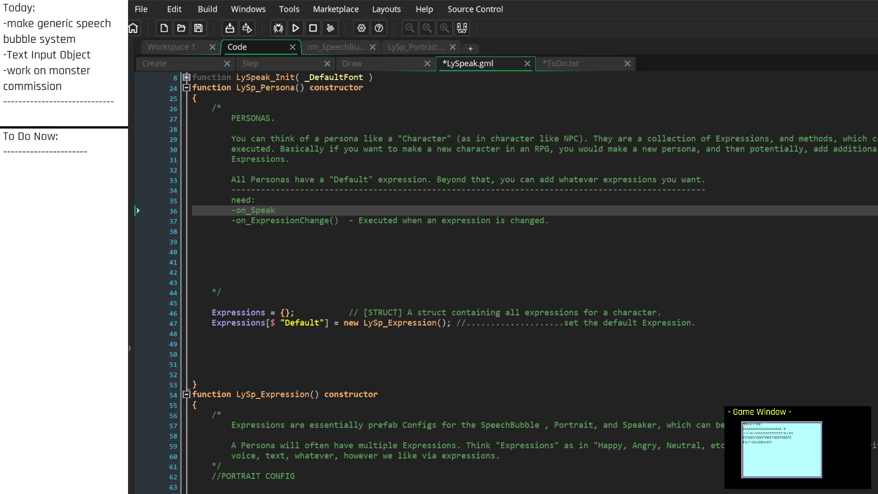
click(40, 167)
text(Personas:)
key(Return)
text(-)
text(on)
text(_Expression)
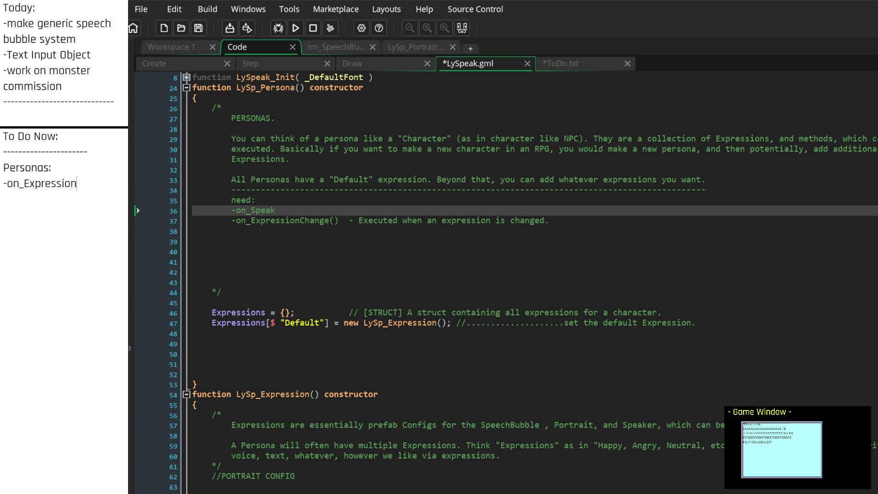
text(Change)
Insert an 'expression_set_default' entry directly below the Personas: heading
key(Return)
text(on_)
key(BackSpace)
key(BackSpace)
key(BackSpace)
key(Up)
key(Up)
key(Return)
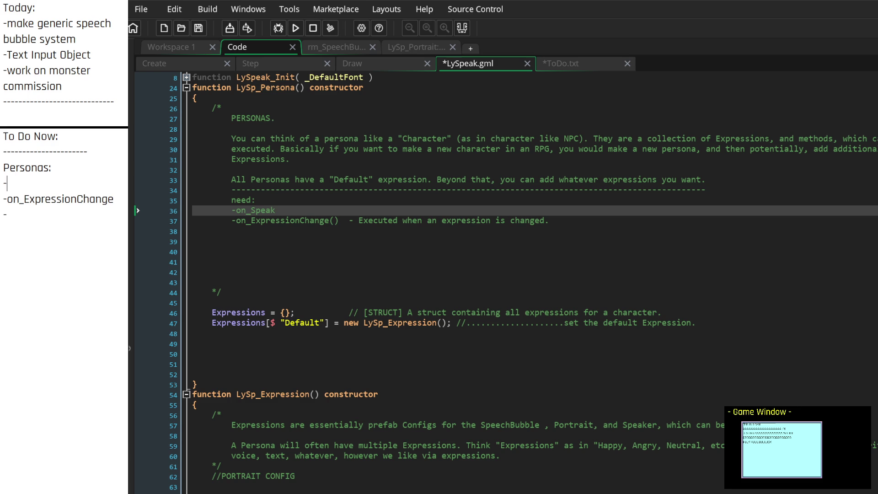
text(set)
key(BackSpace)
key(BackSpace)
key(BackSpace)
text(expression_)
text(set_default)
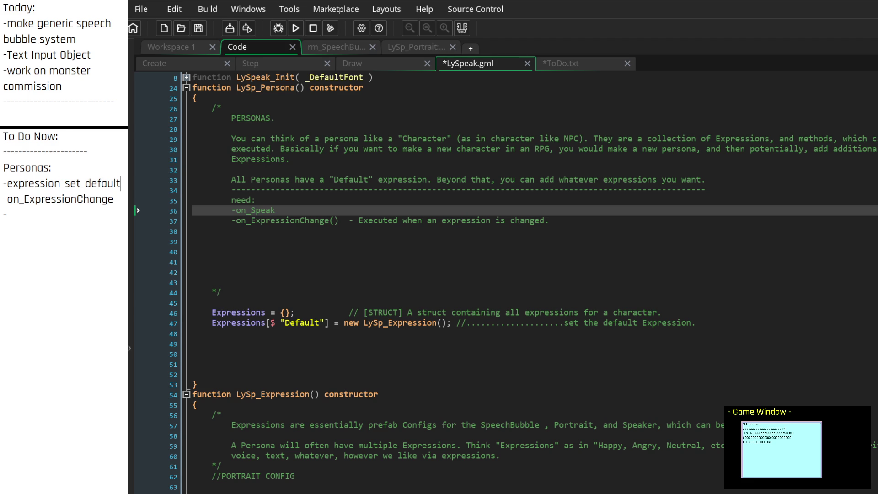
Rename the entry to '-expression_default()' and add '-expression_setDefault()' below it
key(BackSpace)
key(BackSpace)
key(BackSpace)
text(defaul)
text(t())
key(Return)
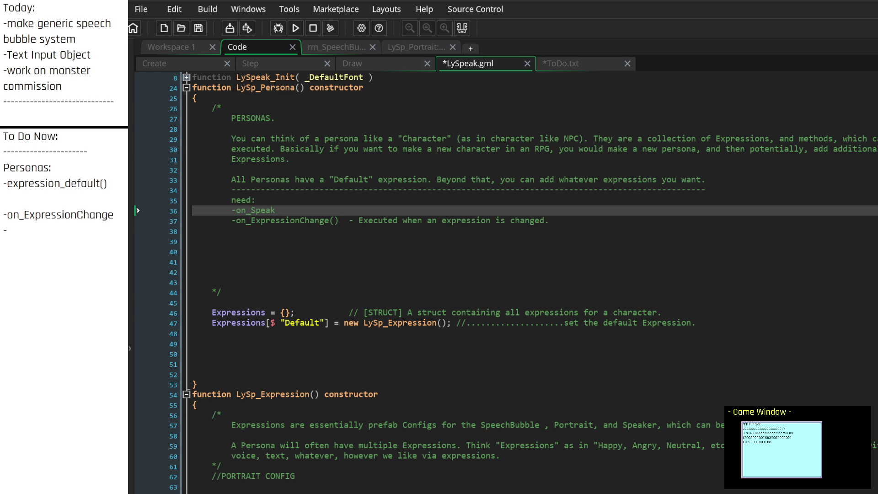
text(-expres)
text(sion_set)
text(Defau)
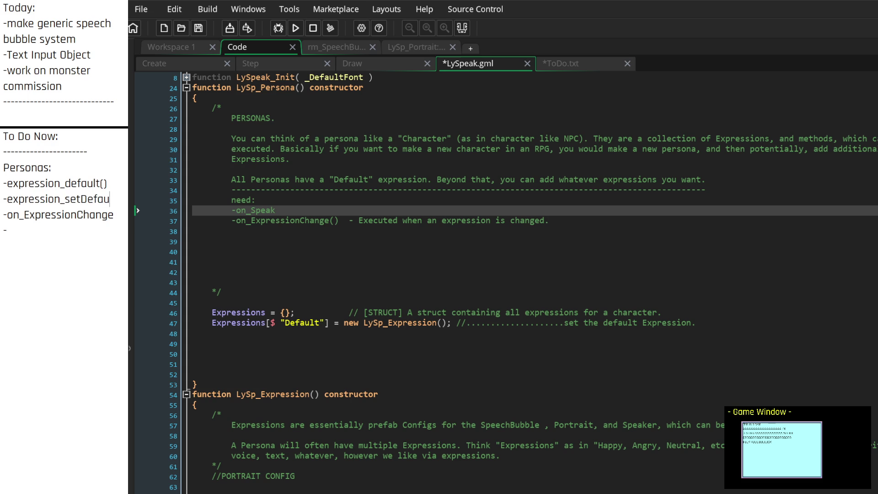
text(lt())
Insert a blank line above '-on_ExpressionChange' and remove the stray lone dash
key(Up)
key(Up)
key(Right)
key(Right)
key(Right)
key(Down)
key(Down)
key(ctrl+Left)
key(ctrl+Left)
key(ctrl+Left)
key(Return)
key(Down)
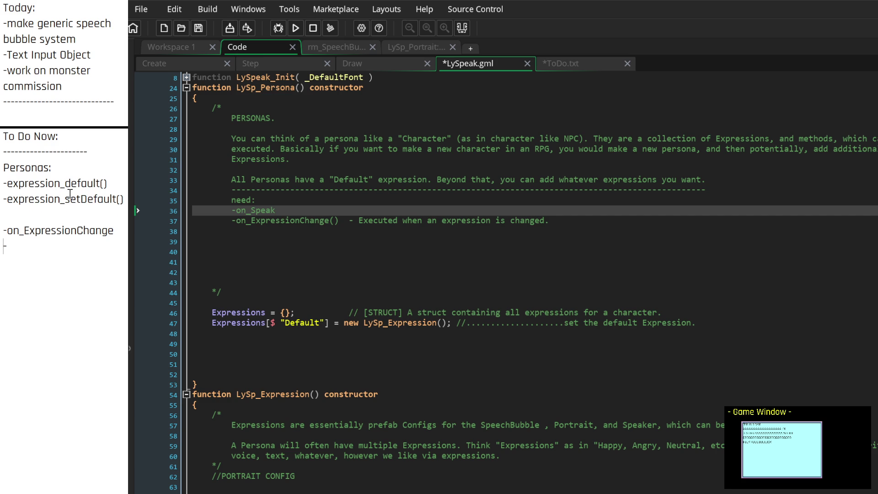
key(End)
key(BackSpace)
List '-on_Speaking_Start()' and '-on_Speaking_End()' on new lines in the Personas notes
key(Return)
text(-on_Spe)
text(aking)
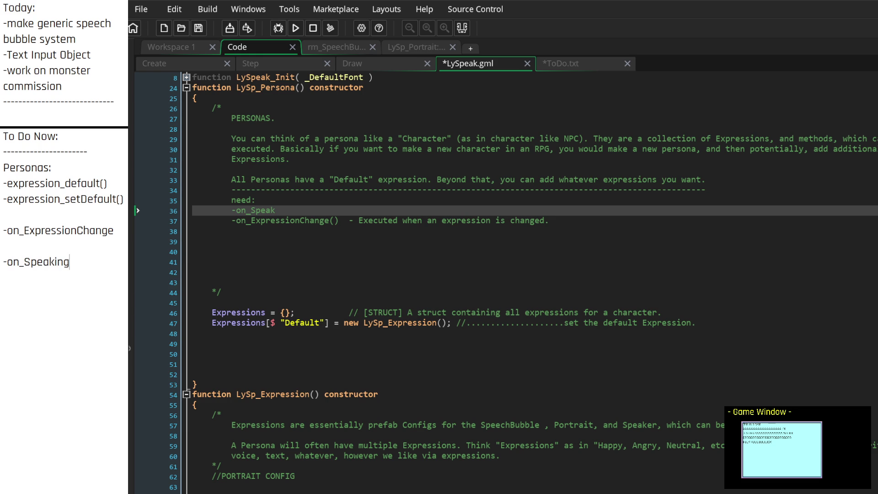
text(_Start)
text(())
key(Return)
text(-l)
key(BackSpace)
text(on_S)
text(peaking_E)
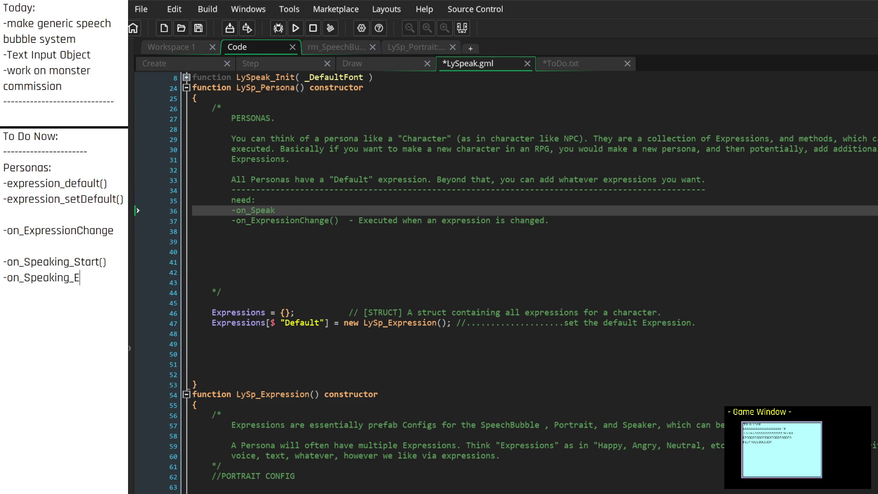
text(nd())
key(Return)
Insert '-on_Speaking()' between the Speaking start and end entries
key(Up)
key(Return)
key(Up)
text(-On)
key(BackSpace)
key(BackSpace)
text(on_Speaking())
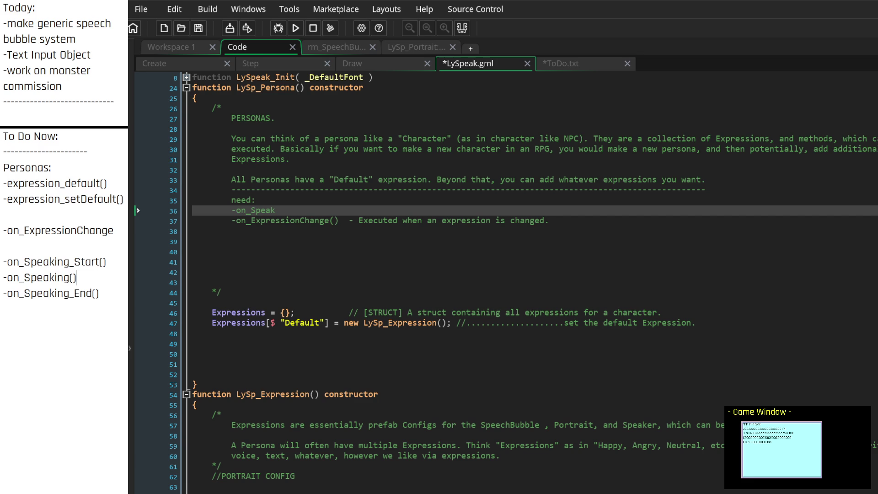
key(Up)
key(Up)
key(Up)
key(Home)
key(Down)
key(Down)
key(Down)
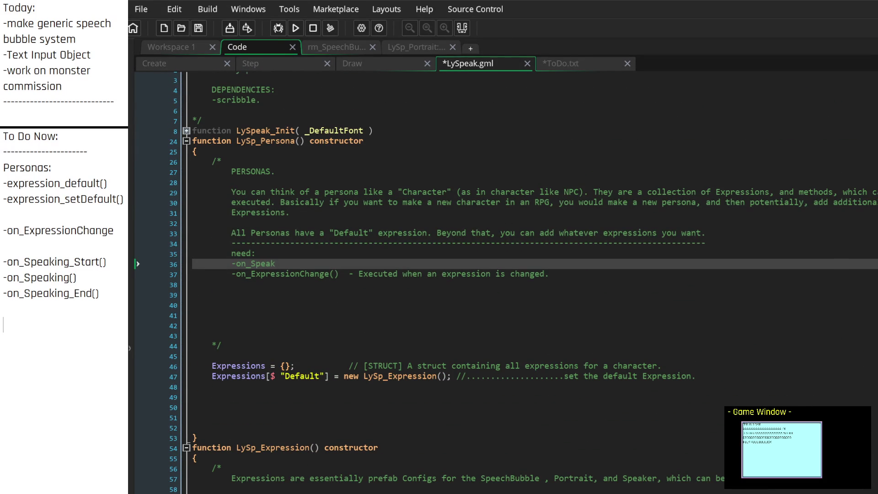
scroll(503, 274, down, 14)
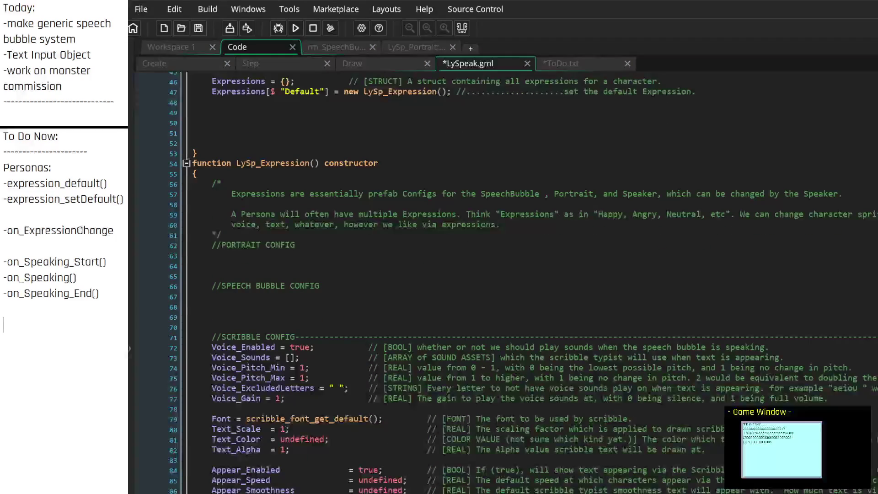
scroll(503, 275, down, 7)
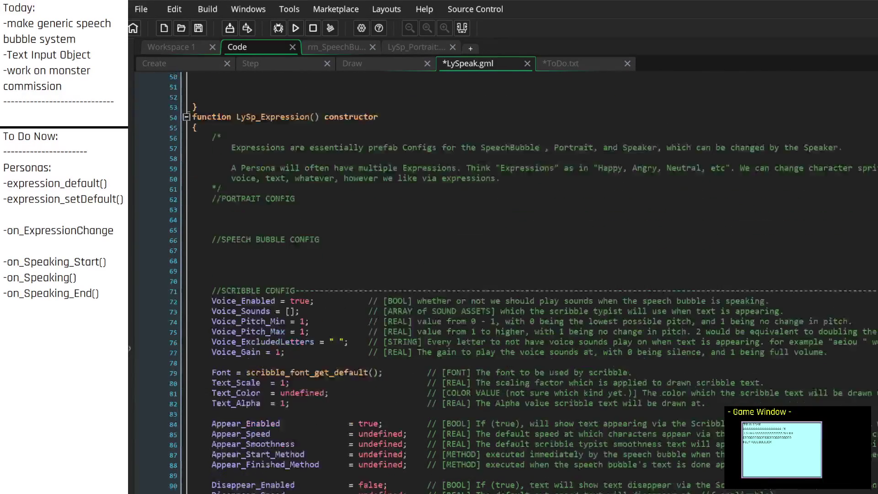
scroll(503, 274, up, 6)
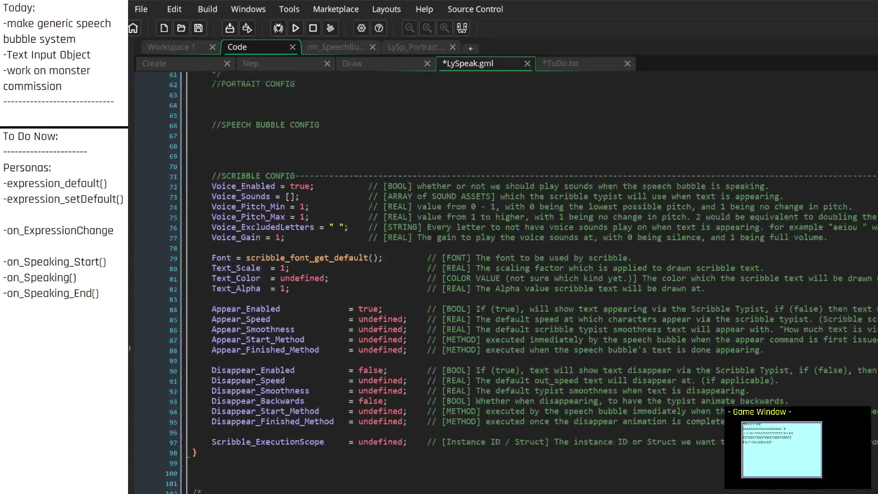
scroll(503, 274, down, 7)
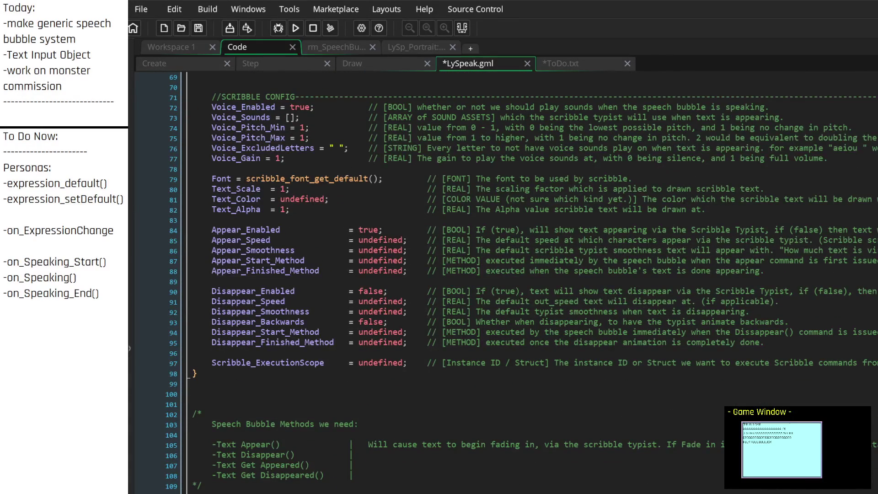
scroll(503, 275, down, 9)
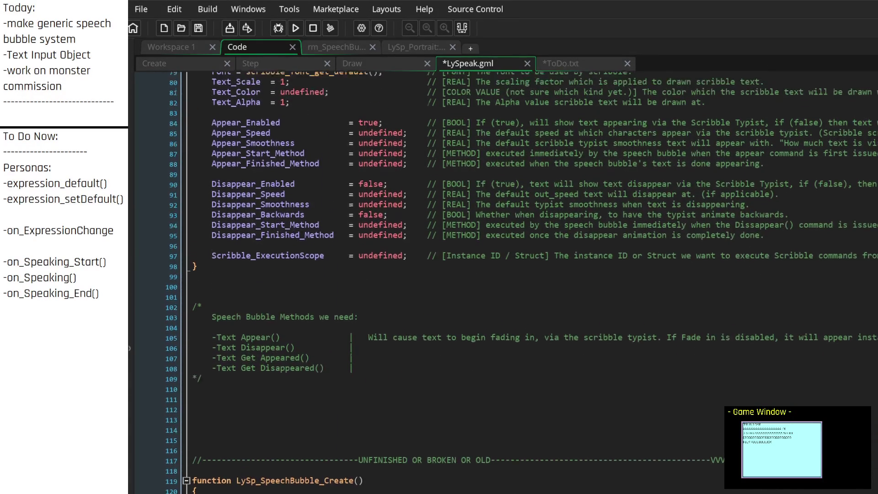
scroll(503, 274, up, 19)
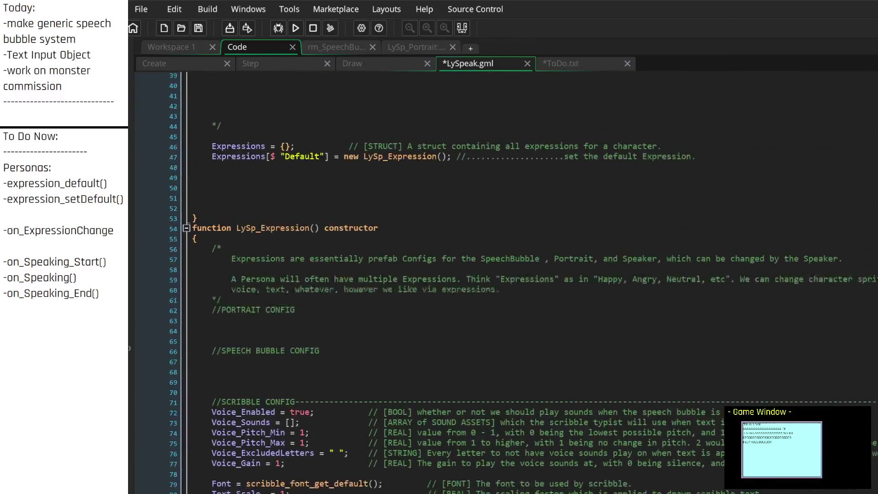
scroll(503, 275, up, 2)
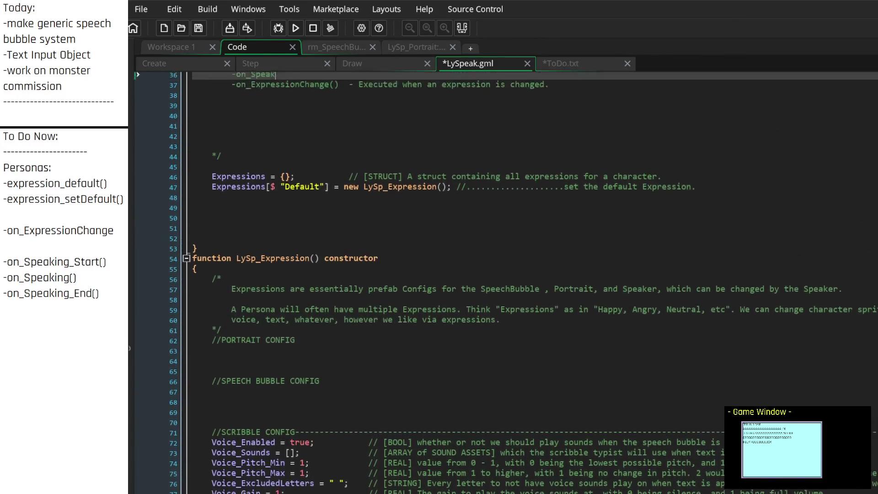
scroll(503, 275, up, 11)
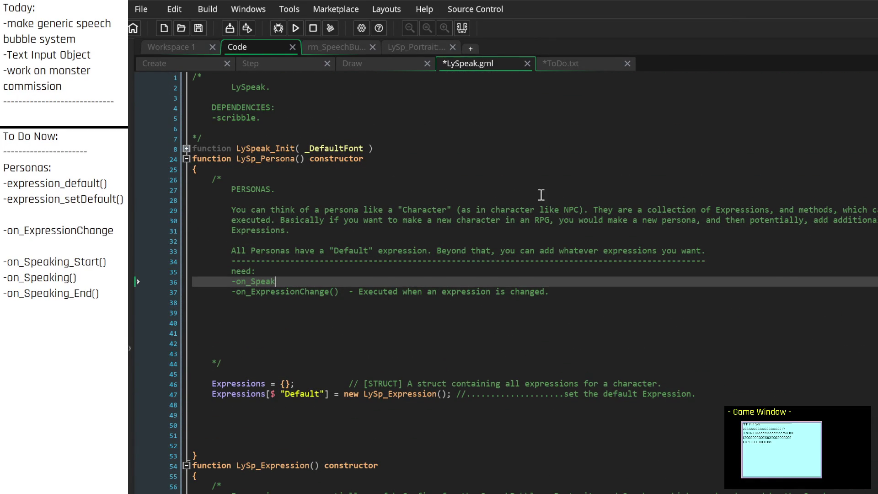
click(84, 140)
Note under To Do Now: Expressions usable without Personas, speech bubbles and portraits completely independently
key(Return)
text(note. it sho)
text(uld be possible)
text( to use)
text( Expressions)
text( and)
key(BackSpace)
key(BackSpace)
key(BackSpace)
text(without)
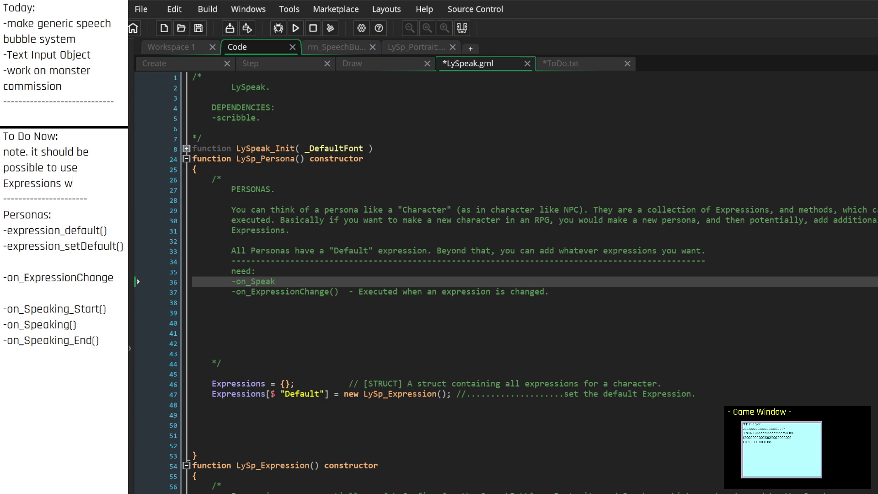
text( needi)
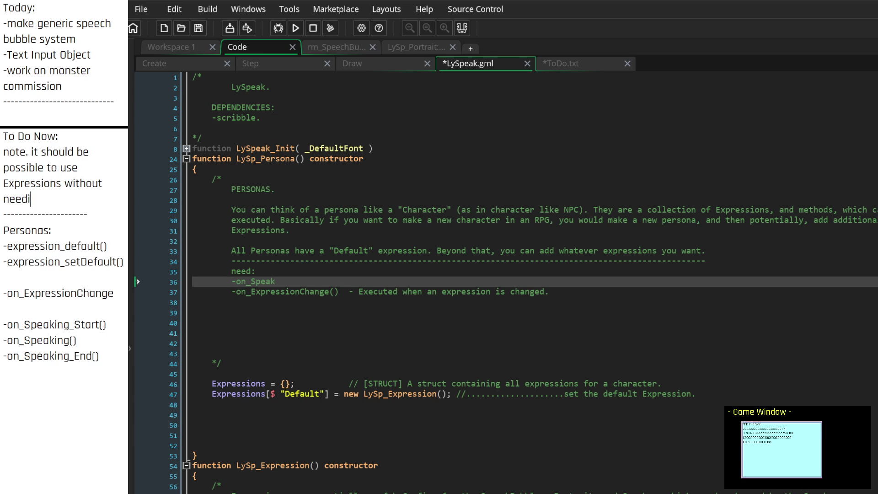
text(ng Personas, and)
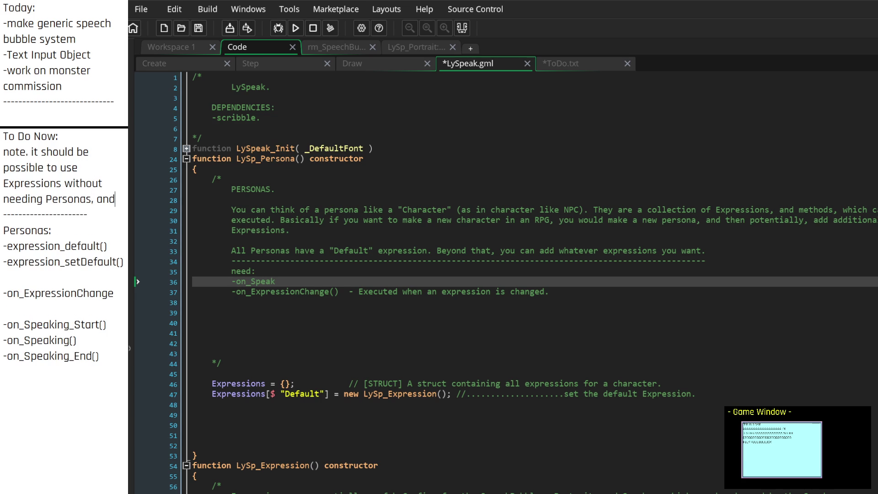
text( also p)
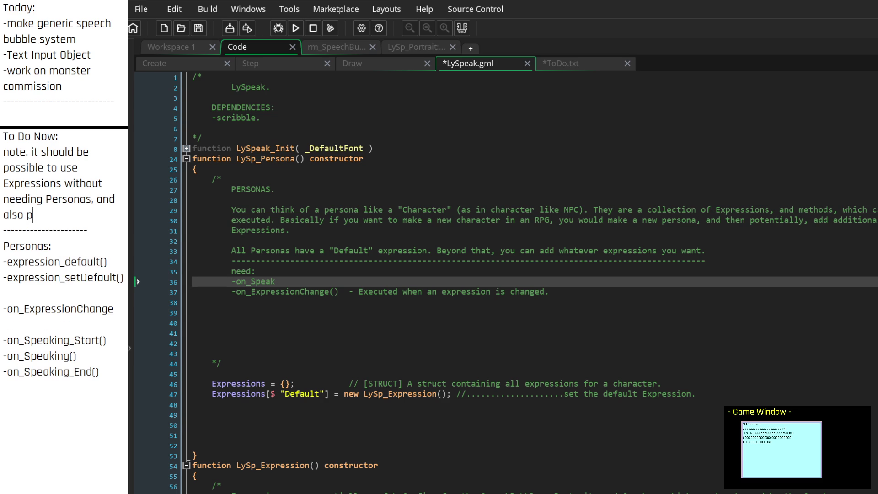
text(ossible to use s)
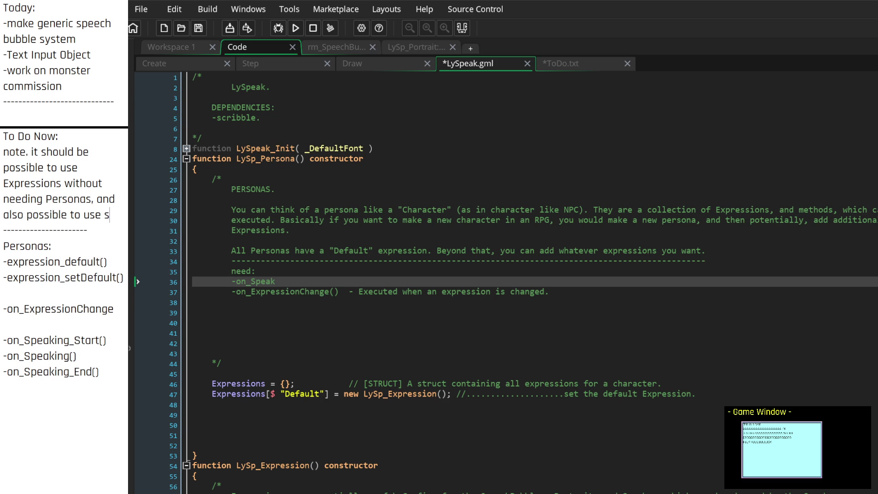
text(peech bubbles and portraits)
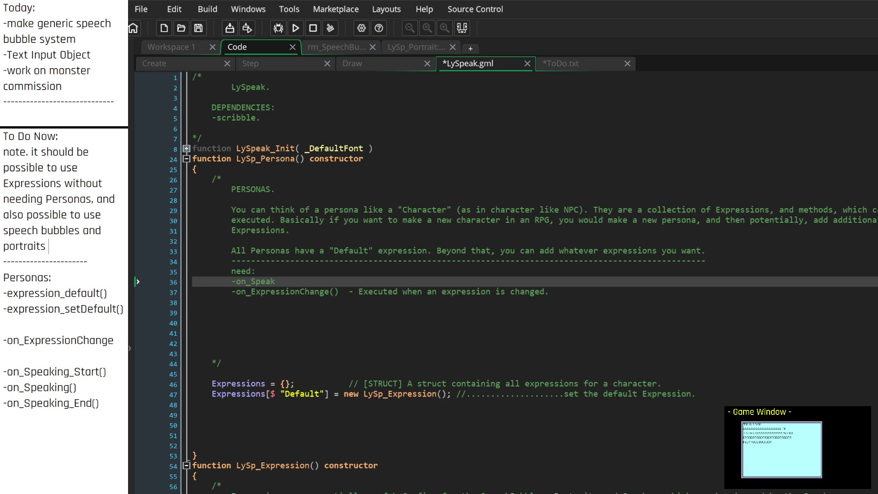
text( without)
key(BackSpace)
key(BackSpace)
key(BackSpace)
key(BackSpace)
key(BackSpace)
key(BackSpace)
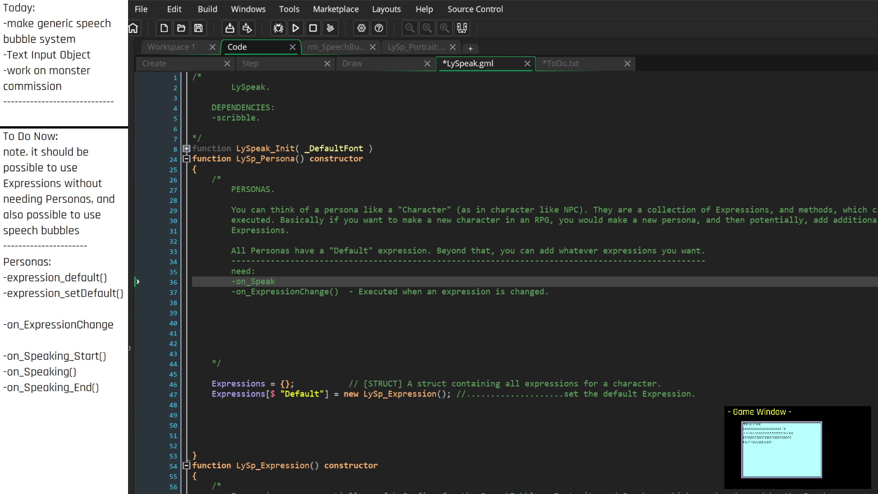
text(and portraits completely indepe)
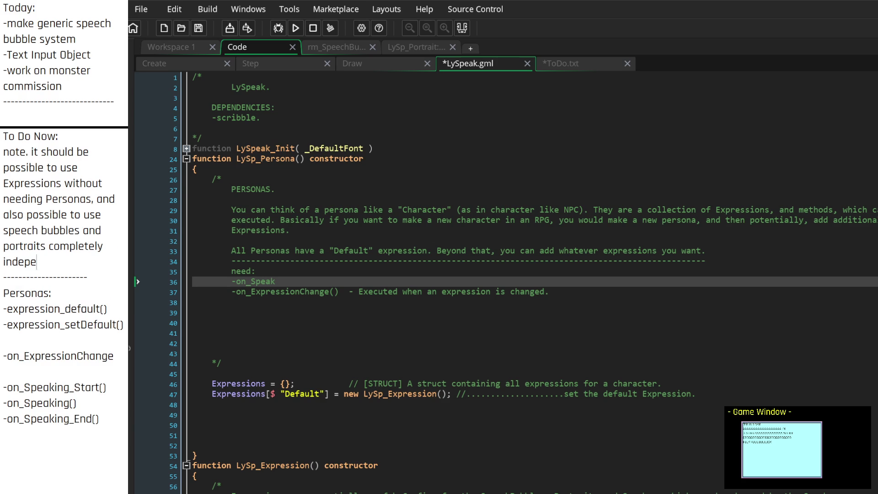
text(ndently.)
scroll(101, 247, down, 3)
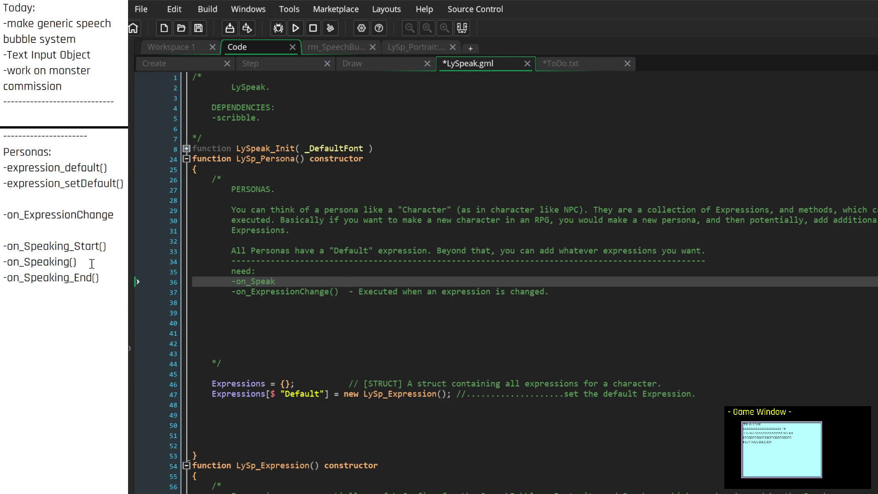
Add a '-is_Speaking' entry after '-expression_setDefault()' in the Personas notes
click(115, 246)
scroll(504, 275, down, 2)
scroll(503, 274, up, 3)
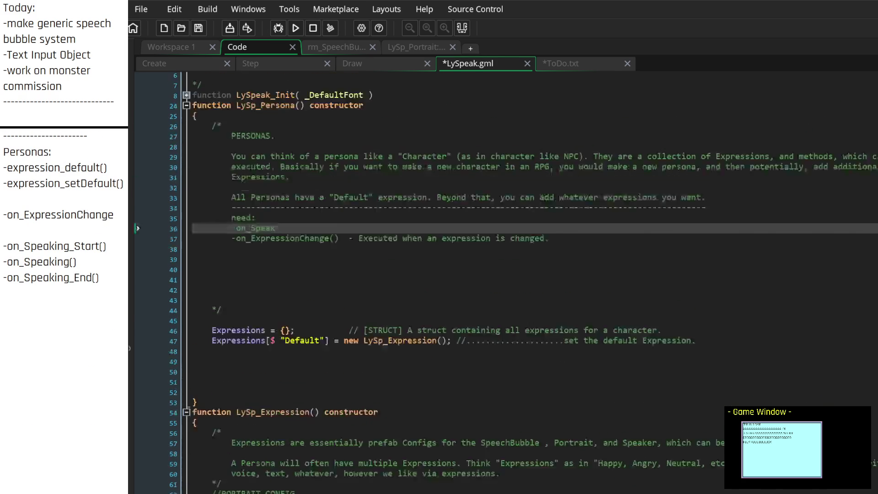
click(54, 198)
click(70, 155)
click(123, 183)
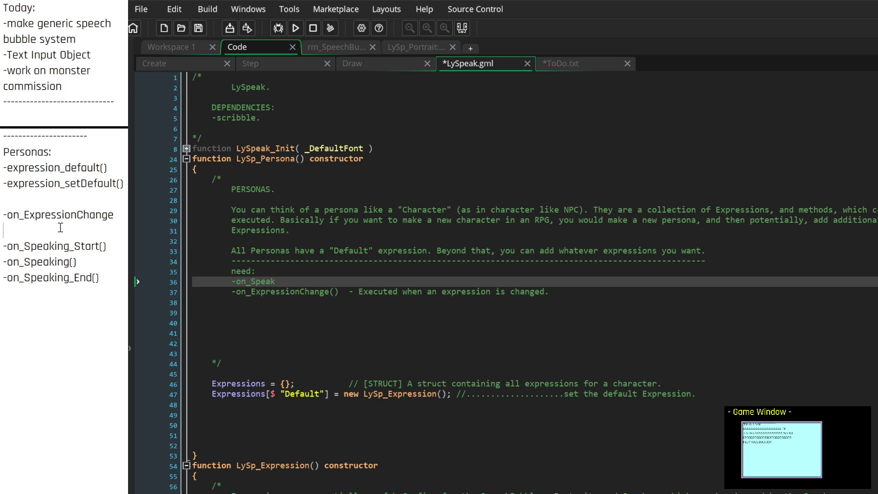
key(Return)
text(is_)
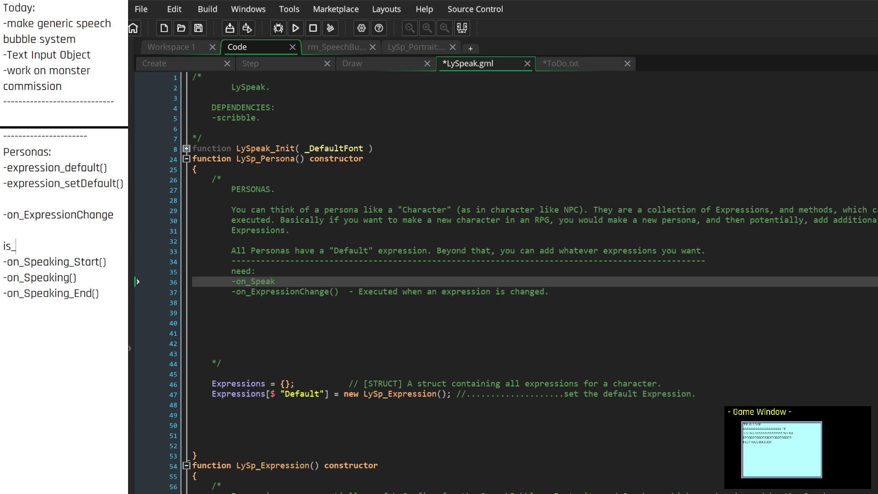
key(BackSpace)
key(BackSpace)
text(-)
text(is_Speakin)
text(g)
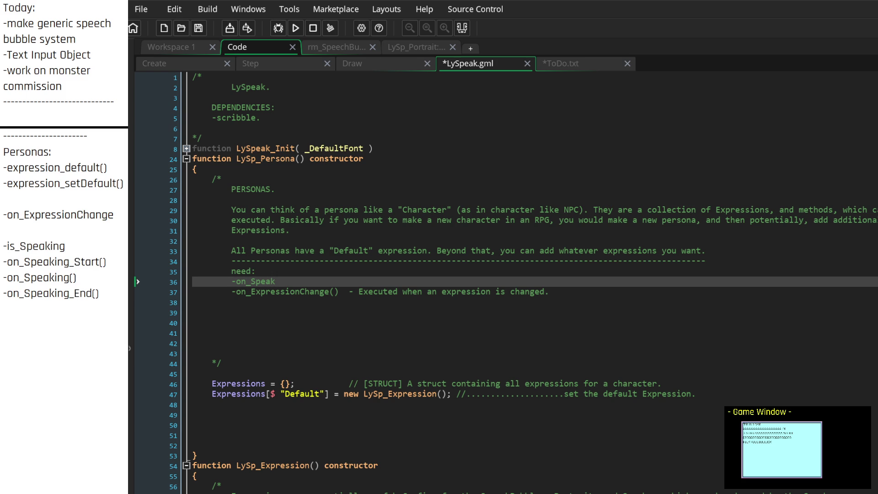
Rename '-on_ExpressionChange' to '-on_ExpressionEnter' and add '-on_ExpressionExit' beneath it
key(Down)
key(Down)
key(Down)
key(Up)
key(Up)
key(Up)
key(Up)
key(Up)
key(End)
key(BackSpace)
key(BackSpace)
key(BackSpace)
text(nEnter)
key(Return)
text(-on_E)
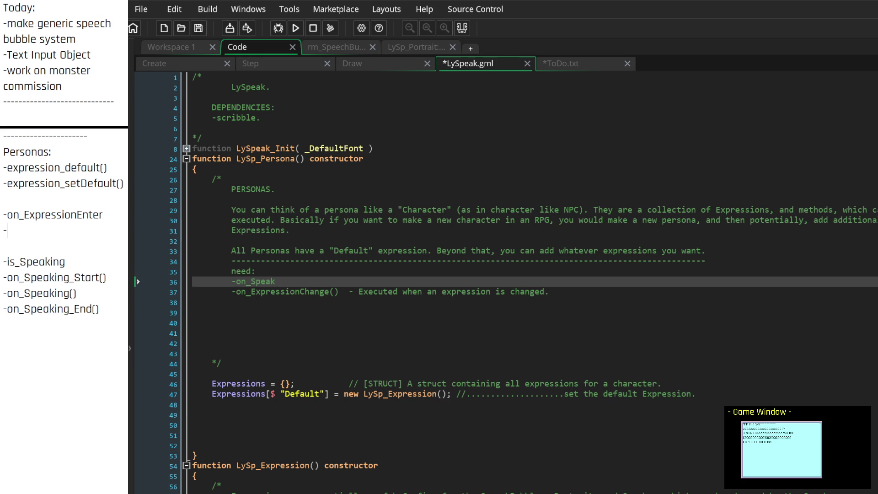
text(xpressionExi)
text(t)
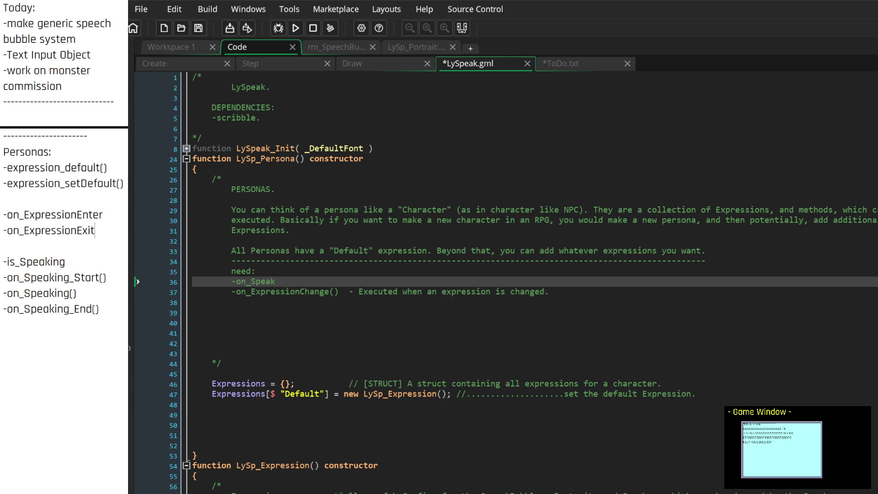
key(Up)
key(Right)
key(Right)
key(Return)
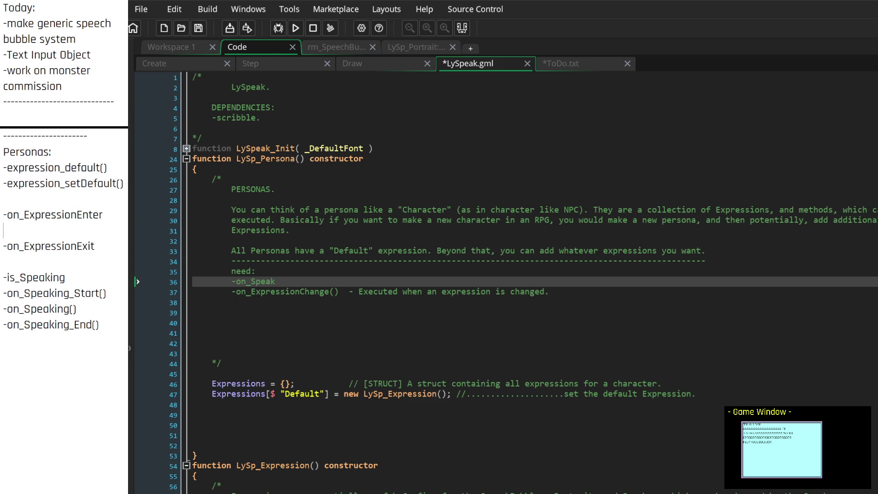
key(BackSpace)
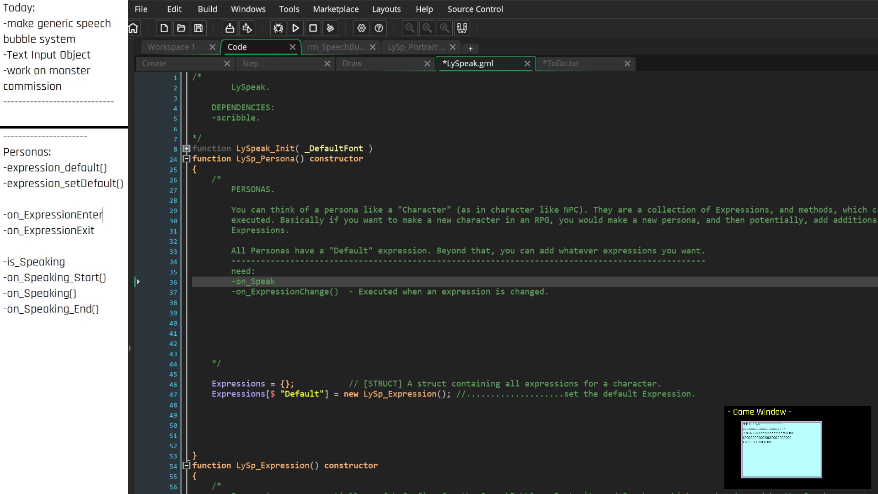
key(Up)
key(Up)
key(Up)
key(Right)
key(Right)
key(Right)
key(Down)
key(Down)
key(Down)
key(Up)
scroll(394, 263, down, 14)
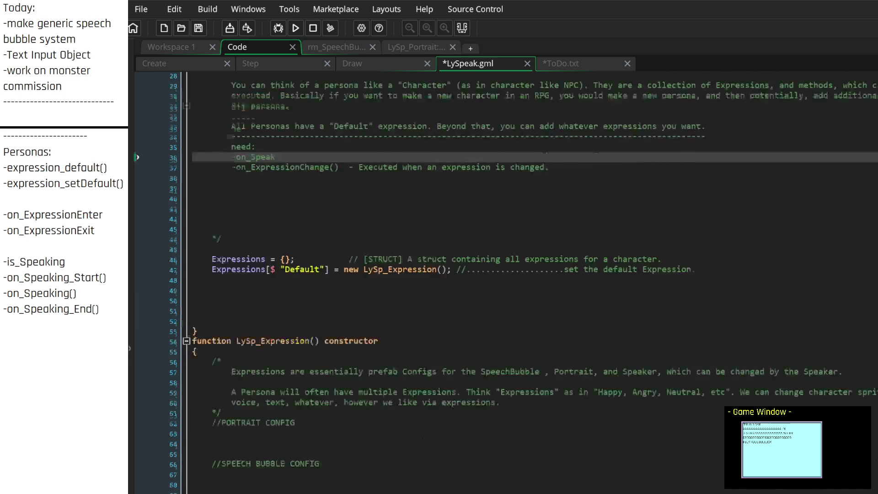
Rename the expression notes to 'on_ExpressionChange_Enter' and 'on_ExpressionChangeExit'
scroll(394, 263, down, 5)
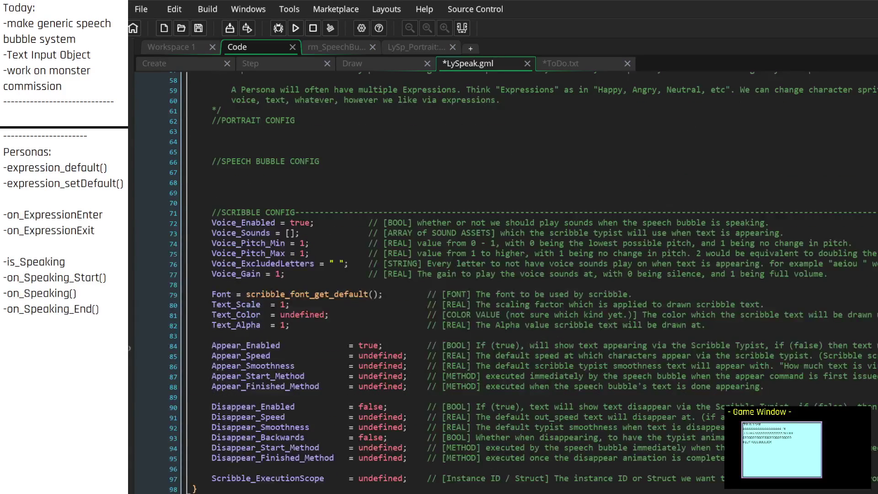
scroll(393, 263, down, 4)
scroll(220, 295, up, 4)
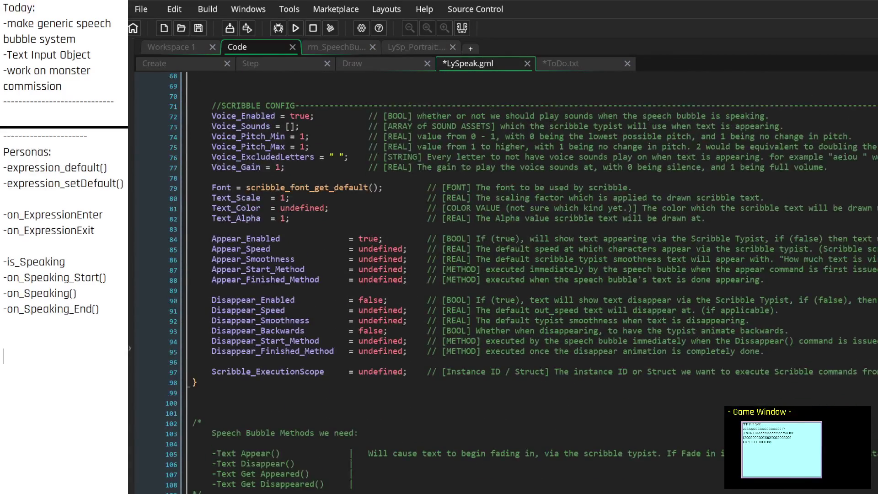
scroll(237, 293, up, 1)
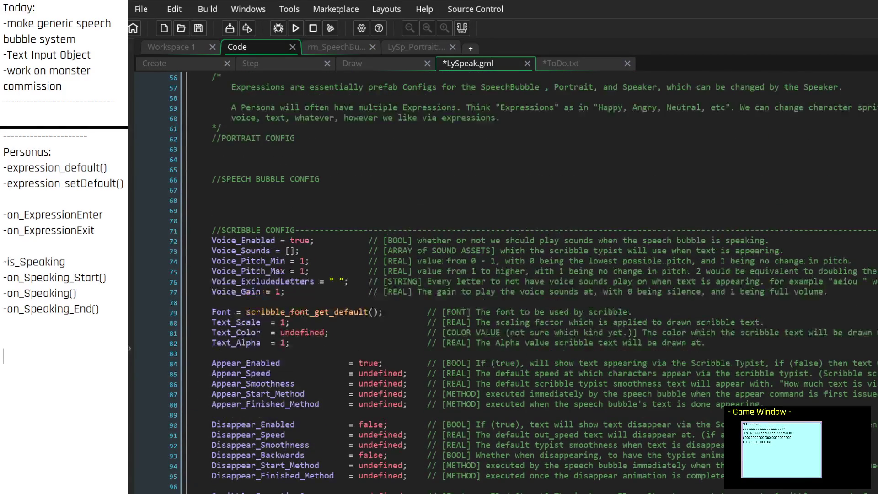
click(231, 129)
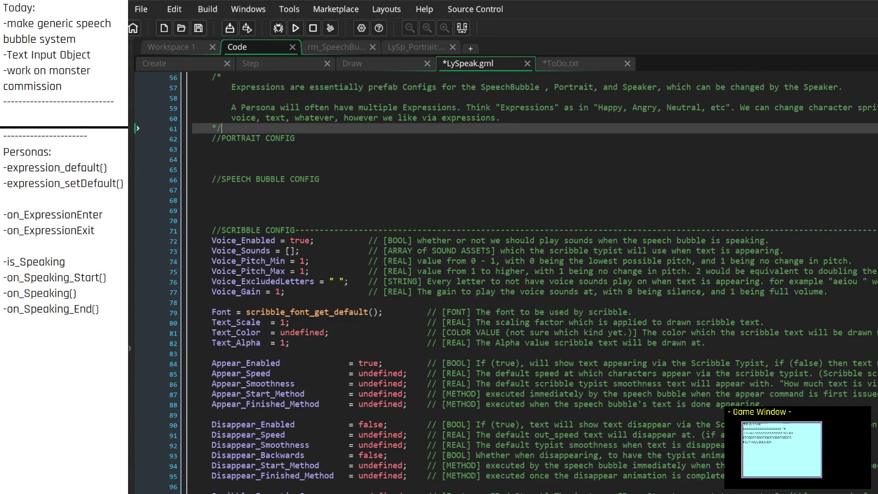
drag(96, 231, 4, 214)
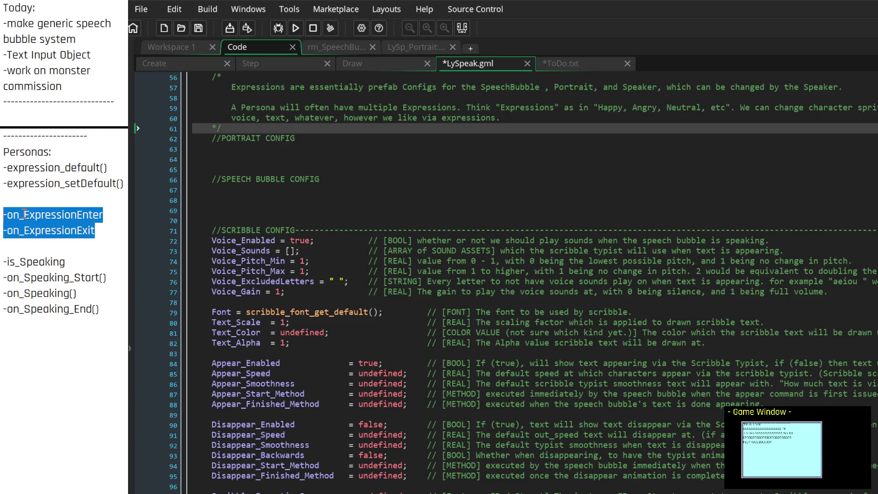
key(BackSpace)
key(BackSpace)
key(BackSpace)
key(BackSpace)
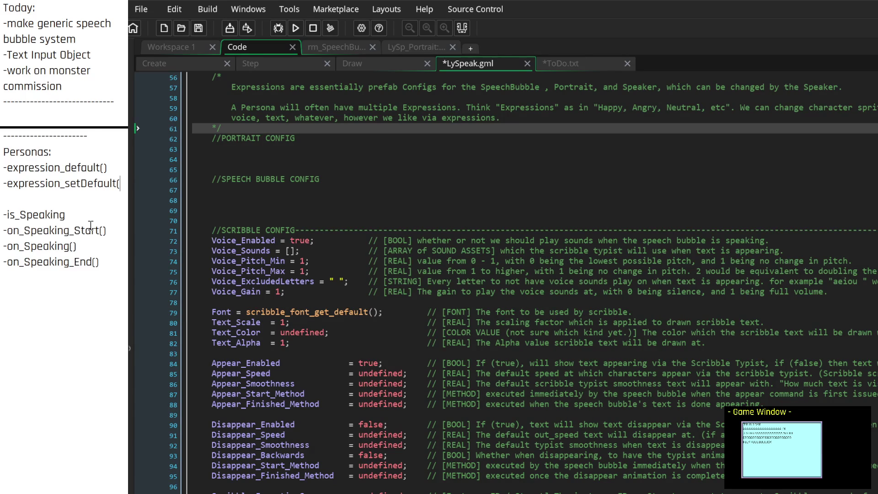
key(ctrl+z)
key(ctrl+z)
key(ctrl+z)
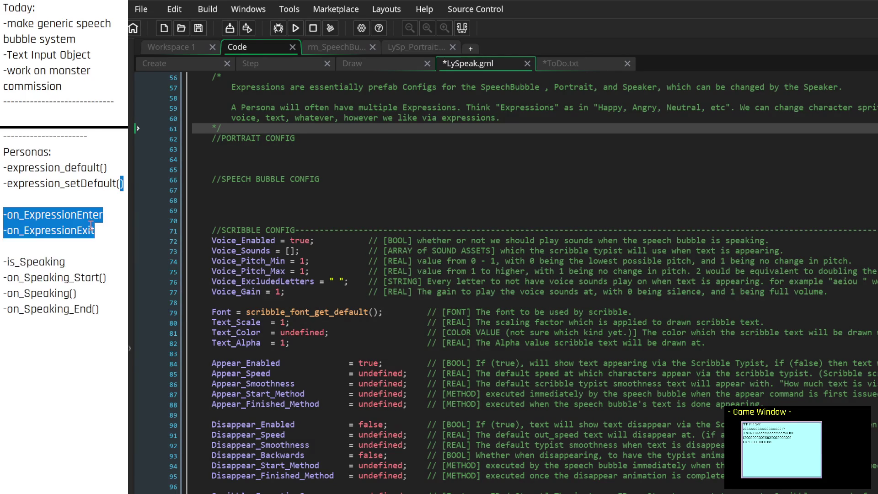
key(Down)
key(Up)
key(Left)
key(Left)
key(Left)
key(Left)
text(Chan)
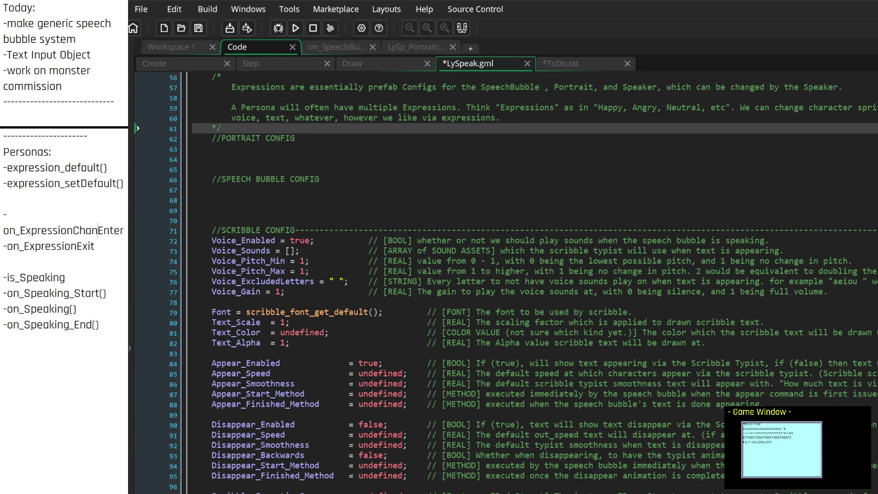
text(ge_)
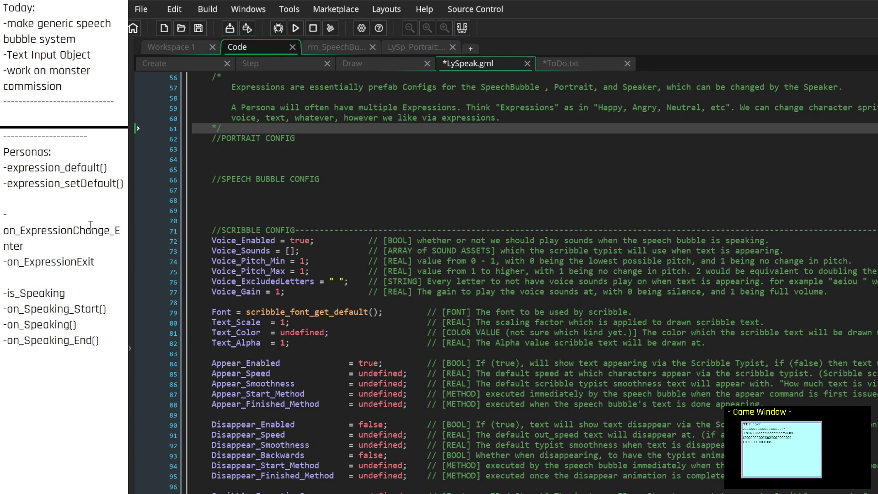
key(Right)
key(Right)
key(Right)
text(Change)
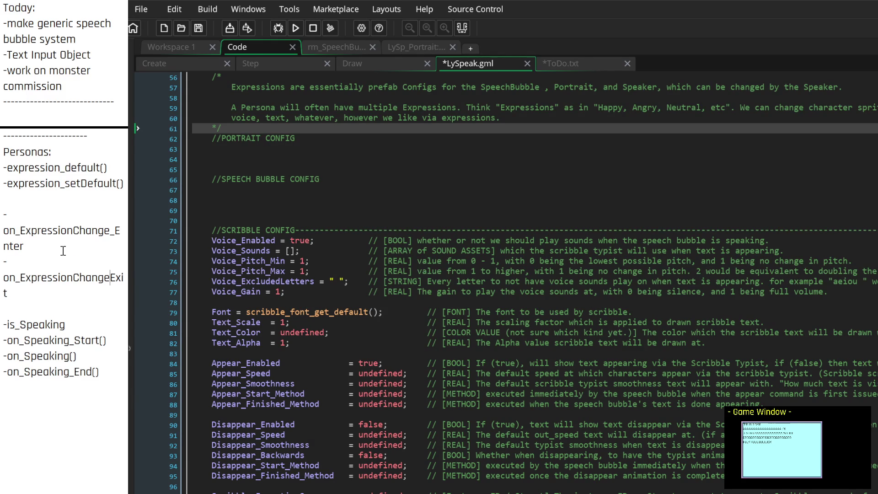
Delete the leading dashes from both renamed expression-change notes
ctrl+scroll(44, 264, down, 2)
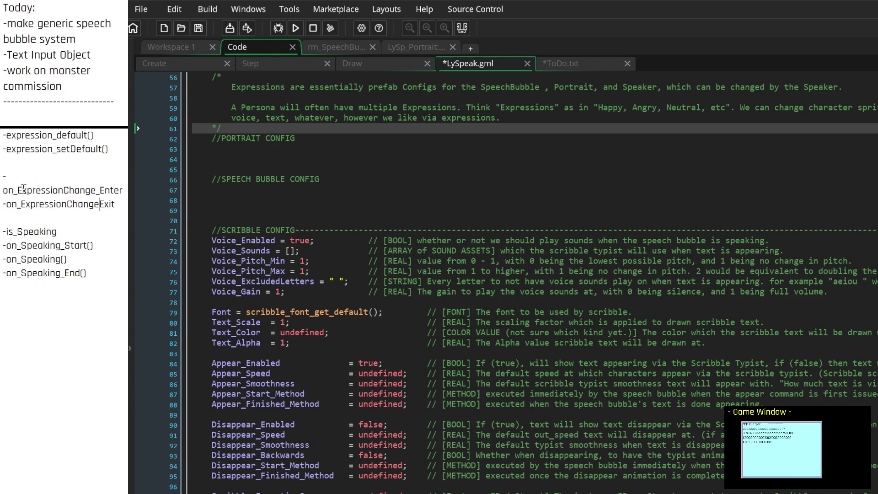
click(54, 175)
key(BackSpace)
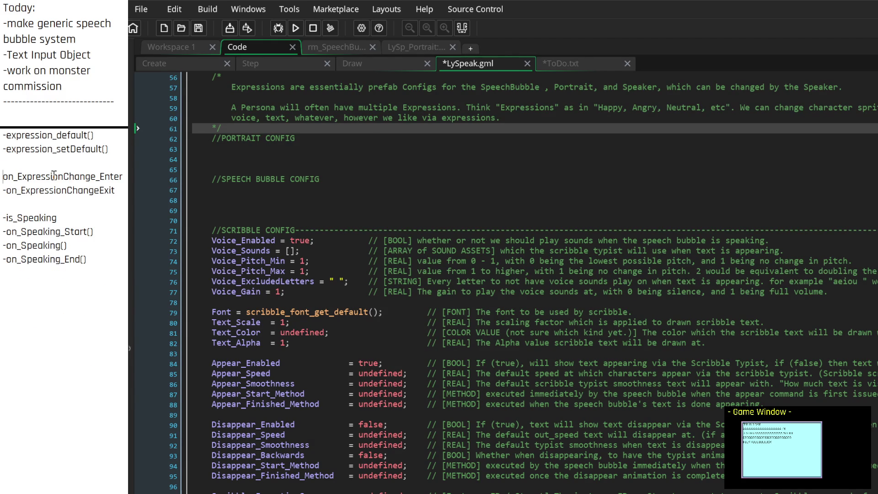
key(Down)
key(Delete)
key(Down)
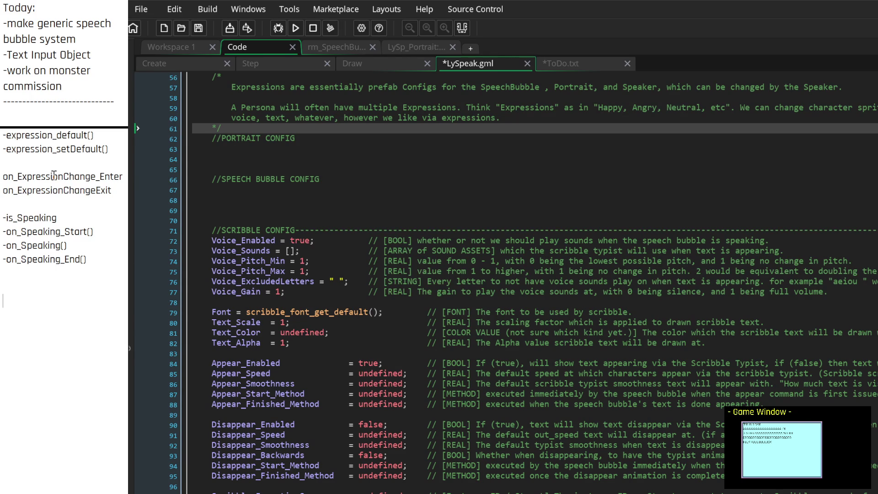
Start a dashed divider line '--------------' below '-on_Speaking_End()'
key(ctrl+v)
scroll(34, 220, down, 1)
click(18, 358)
text(--------------)
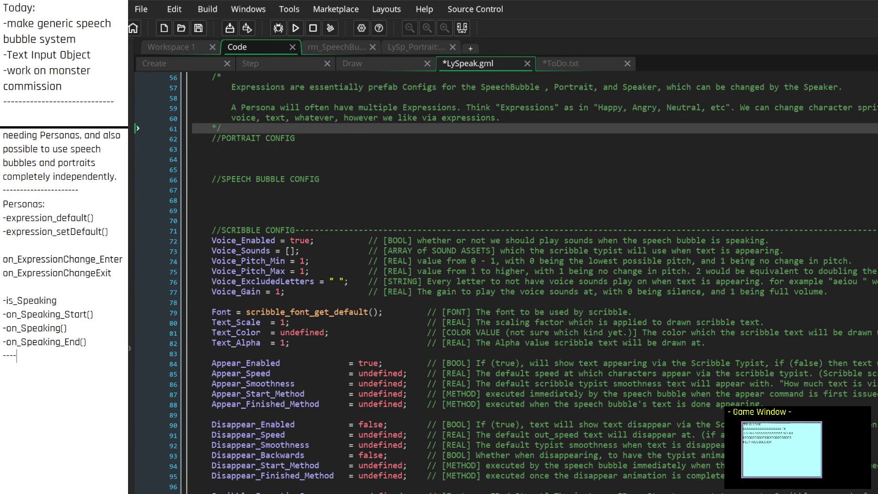
Add an 'Expressions:' heading listing on_Expression_Enter, on_Expression and on_Expression_Exit
key(Return)
text(Expressions)
text(:)
key(Return)
text(on)
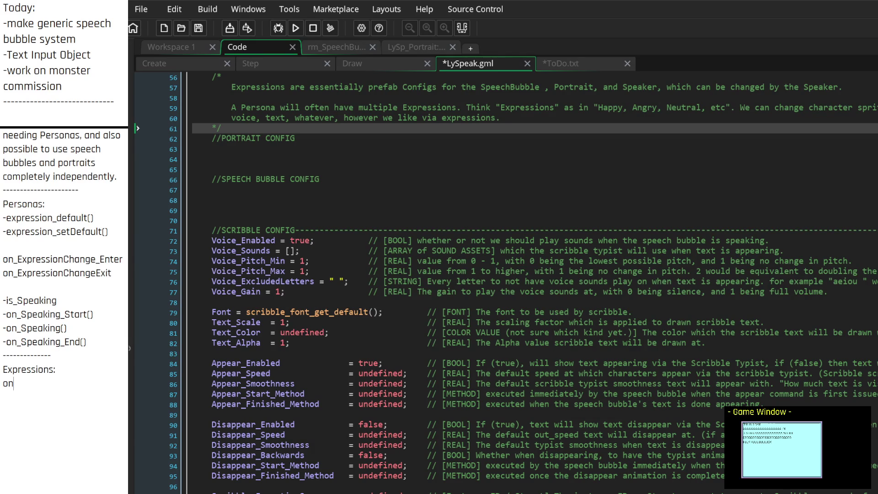
text(_Expression)
text(_Enter )
text(on_Express)
text(ion_Exit)
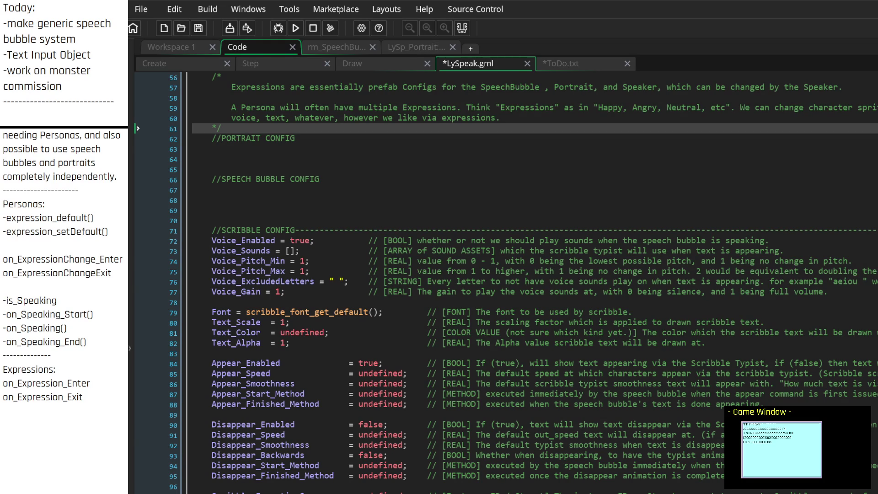
key(Return)
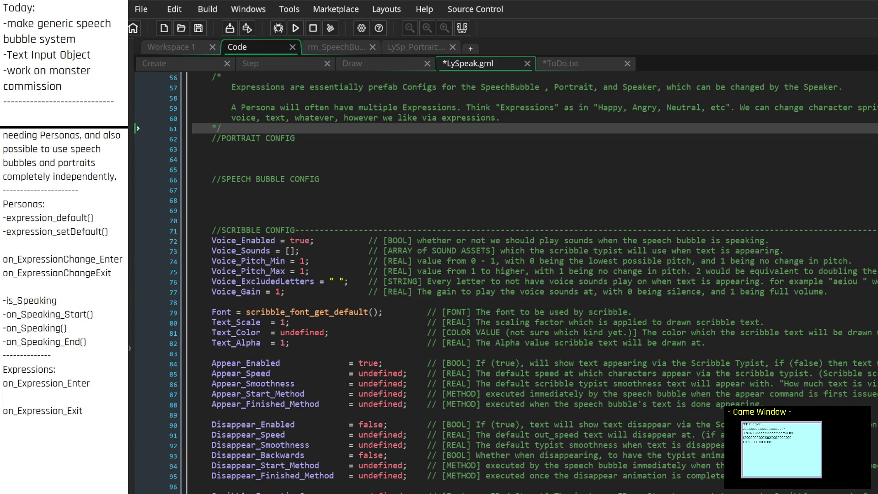
text(on_Expres)
text(sion)
Add an 'on_Main' entry to the Expressions list
key(Down)
key(End)
key(Return)
key(Return)
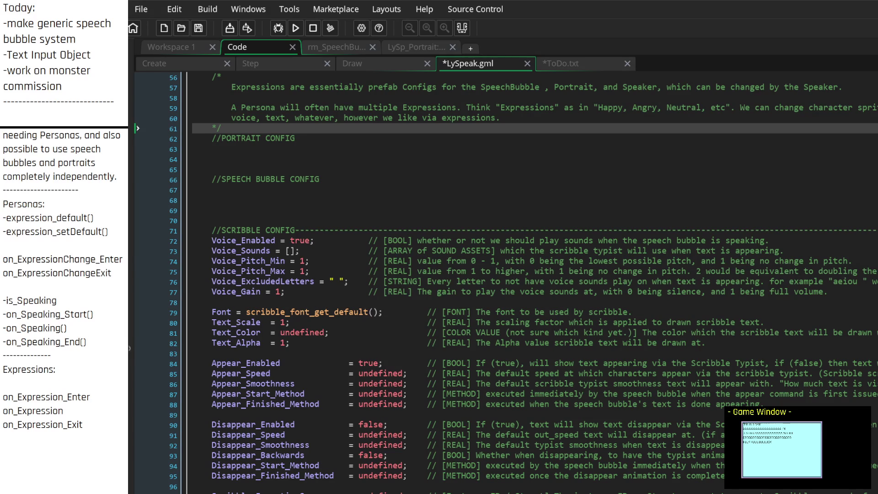
text(main)
text(_)
key(Down)
key(Left)
text(on)
key(Down)
key(BackSpace)
text(M)
key(Down)
key(Down)
key(Down)
key(Up)
key(Up)
key(Up)
key(Down)
key(Down)
key(Down)
scroll(503, 275, down, 4)
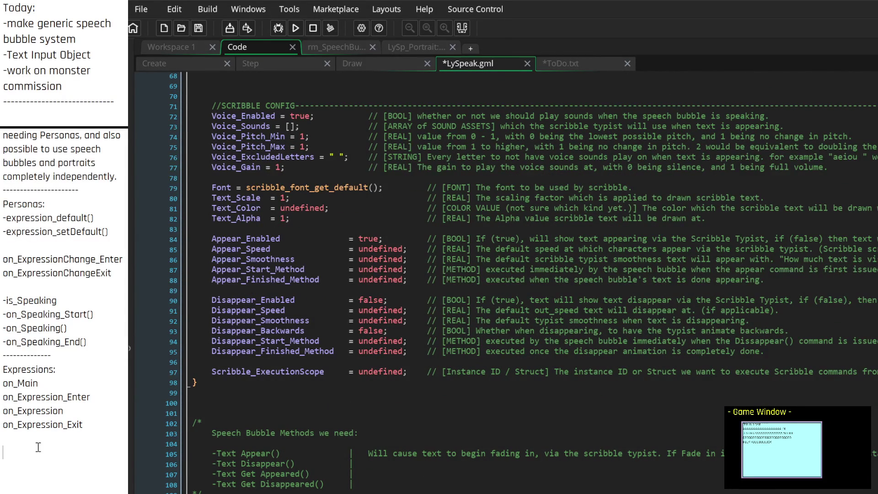
Type 'on_Appear_Finished' and 'on_Disappear_Finished' on the new line under on_Expression_Exit
text(on_)
text(Appear)
text(_Finished )
text(on_Disappear_Finished)
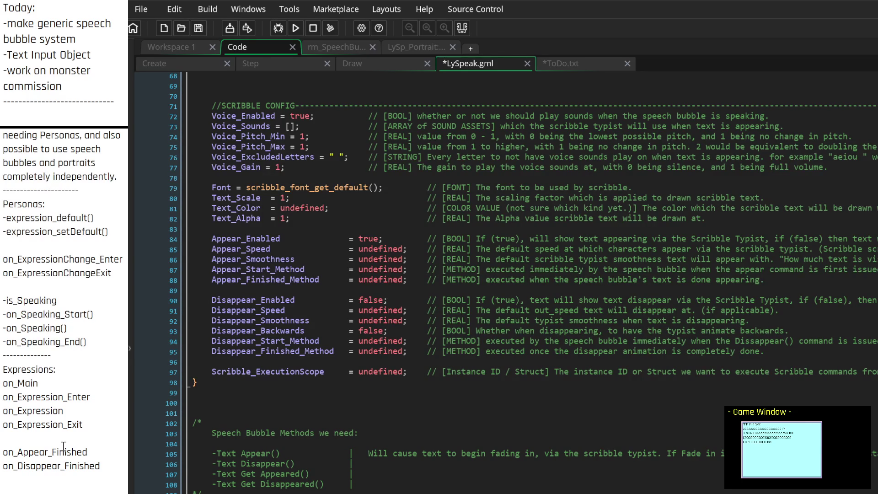
scroll(64, 446, down, 2)
scroll(64, 447, up, 1)
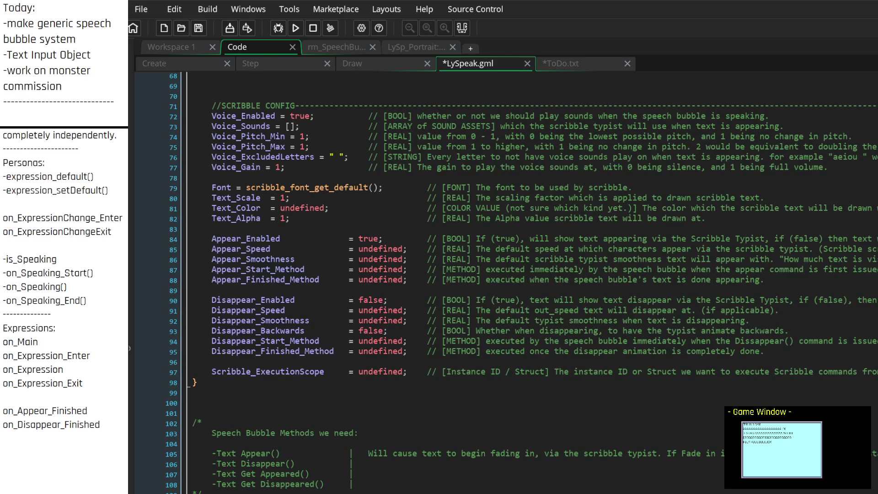
Add Scribble_Execution_Scope on a new line after -on_Speaking_End() in the notes list
click(344, 363)
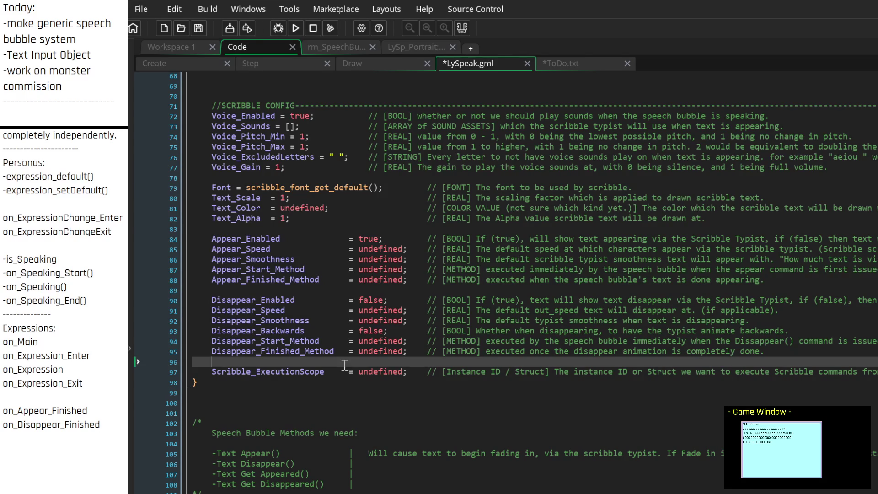
scroll(366, 393, down, 2)
scroll(365, 392, up, 2)
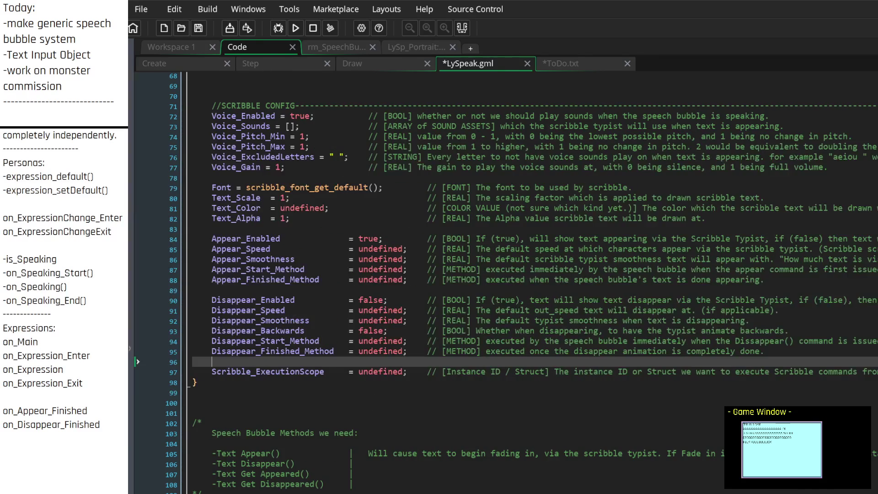
click(82, 452)
scroll(88, 439, up, 2)
scroll(91, 440, down, 2)
scroll(503, 274, right, 3)
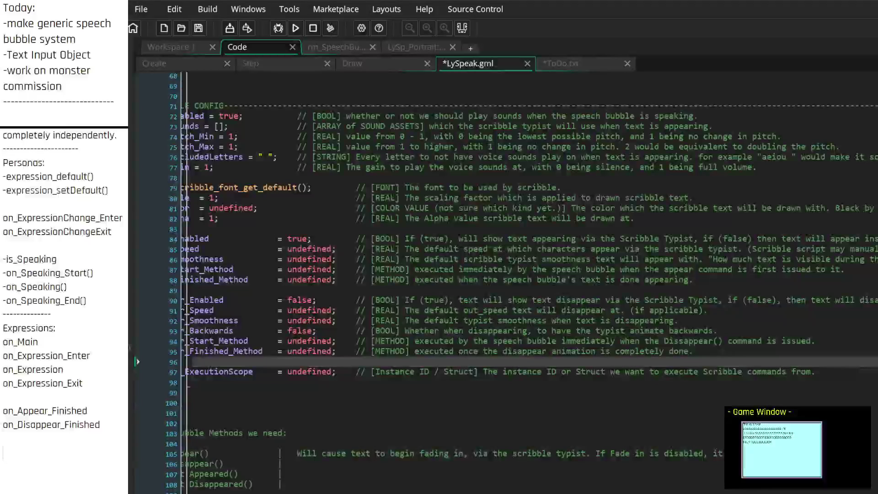
scroll(198, 347, right, 3)
scroll(197, 347, left, 6)
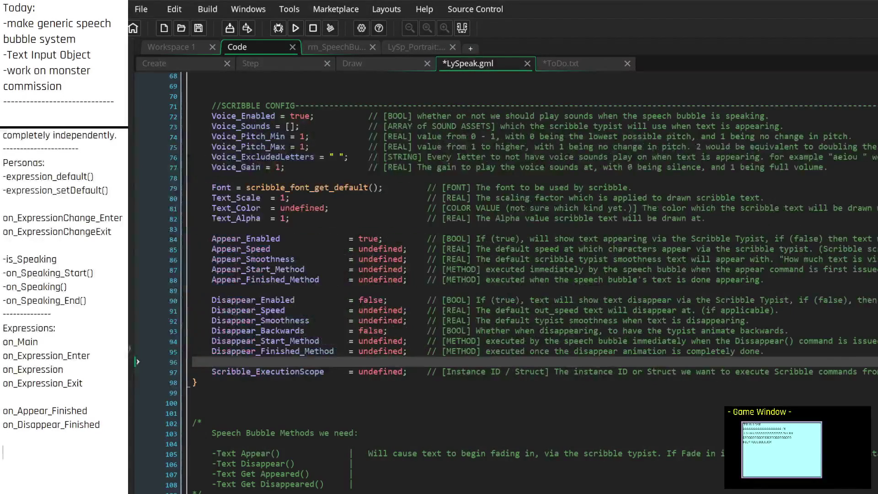
scroll(65, 418, up, 2)
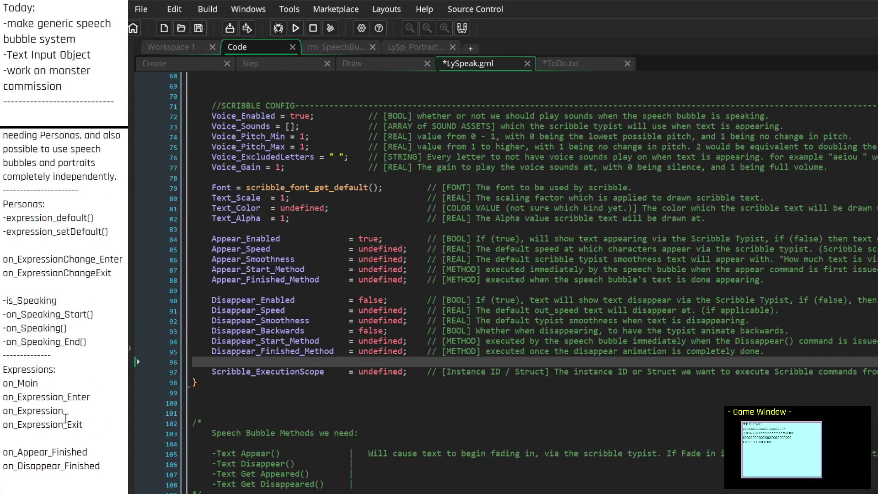
click(101, 345)
key(Return)
key(Return)
text(Scribble_Execution_Scope)
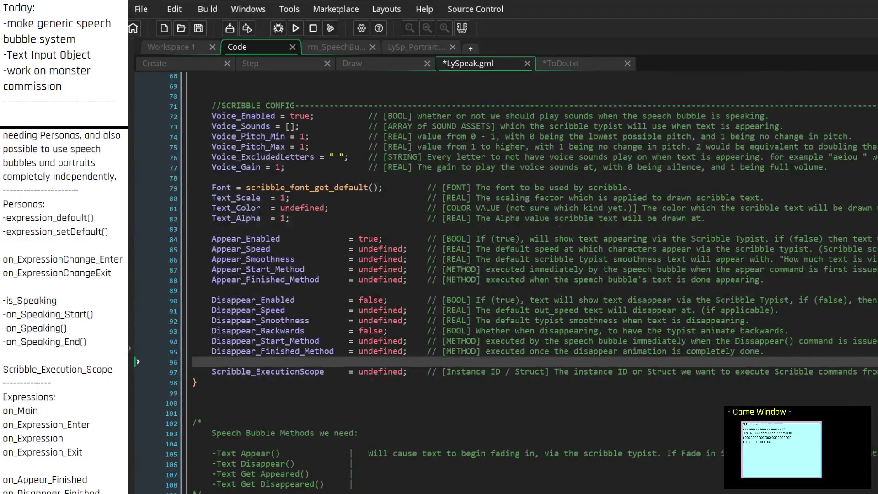
scroll(457, 275, up, 4)
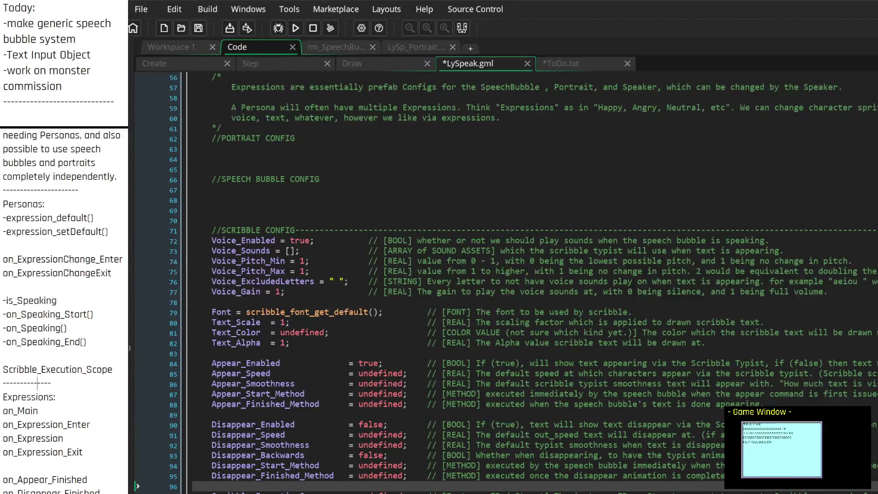
Open blank lines just above the LySp_Expression constructor's closing brace
click(297, 220)
scroll(302, 210, up, 3)
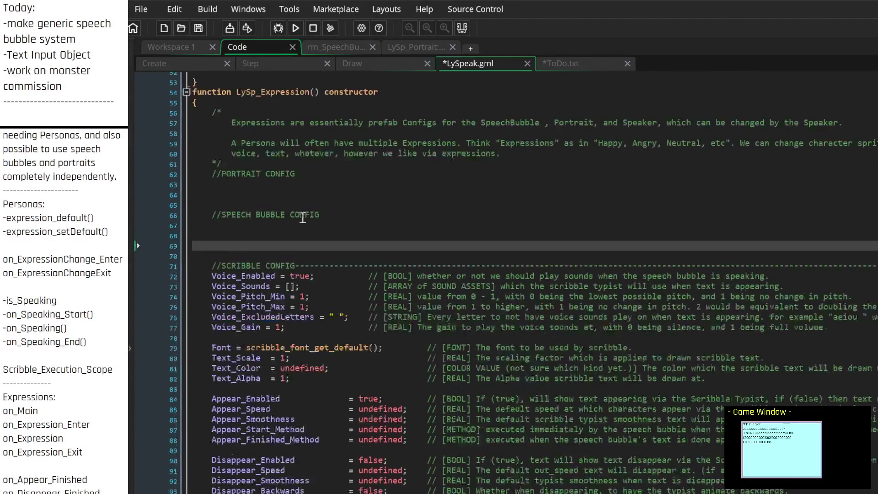
click(284, 234)
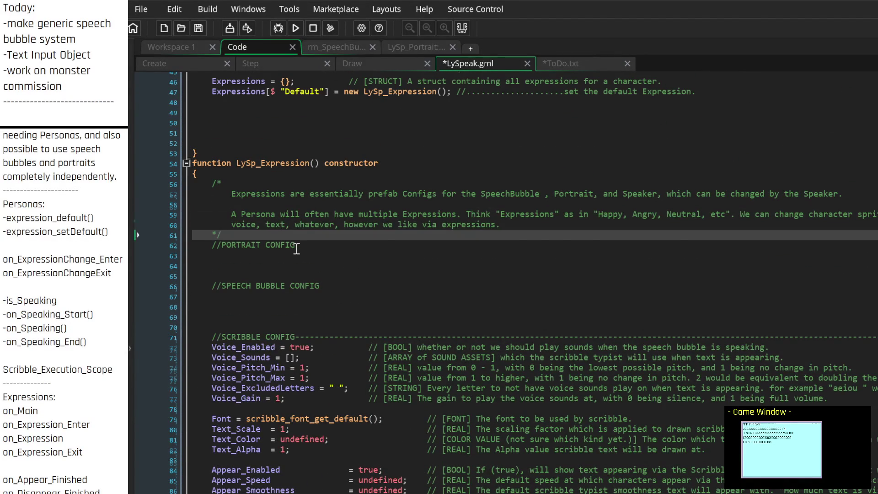
scroll(296, 247, down, 4)
scroll(288, 284, down, 2)
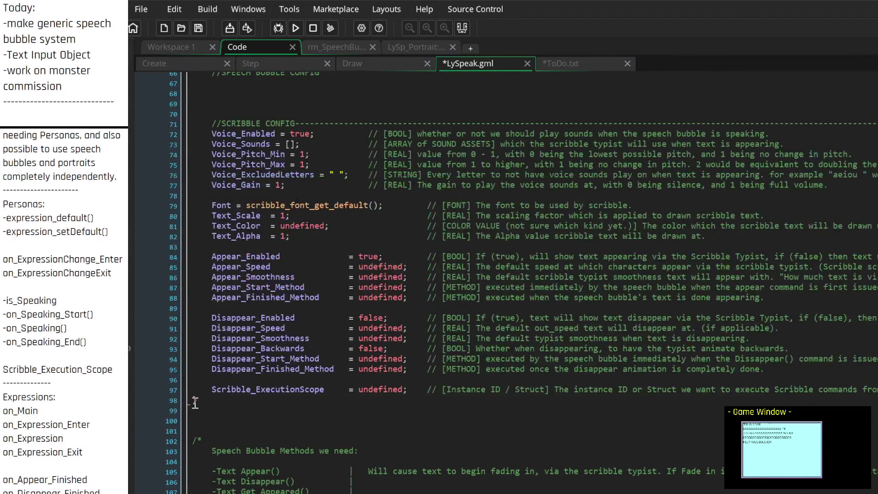
click(416, 400)
key(Return)
key(Return)
key(Return)
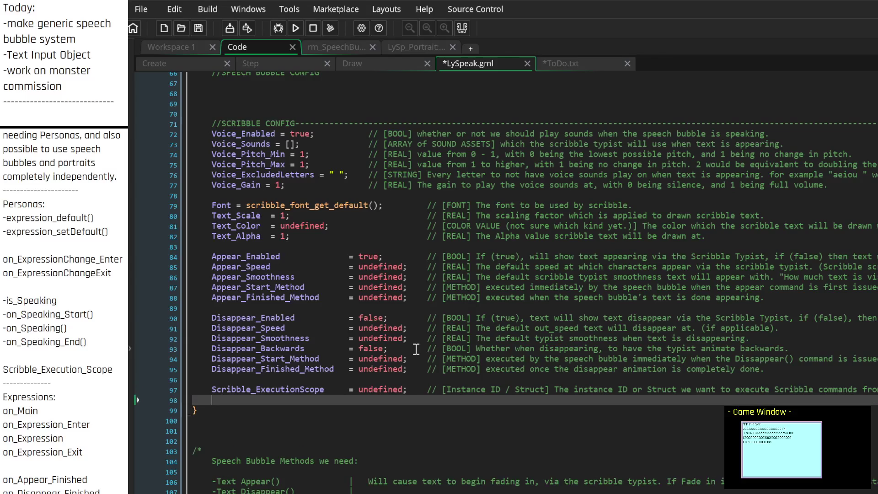
key(Return)
key(Up)
key(Up)
key(Up)
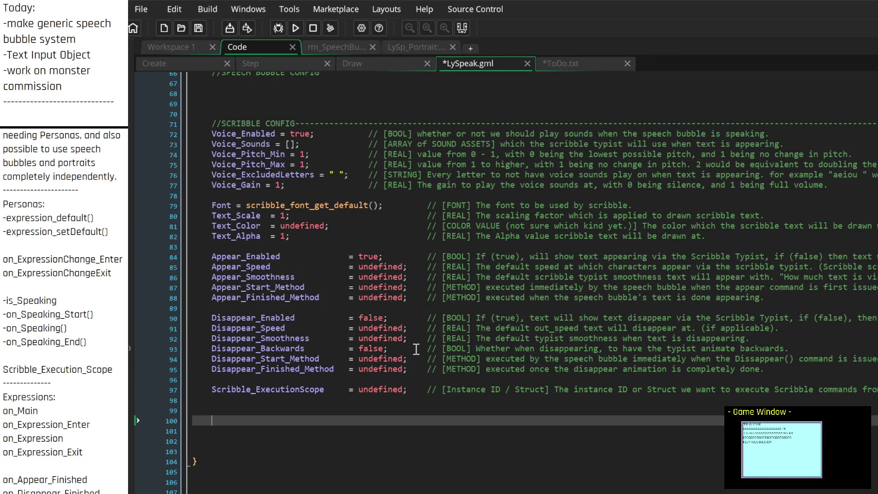
Write a dashed //---- divider comment labelled METHODS on the new line
text(//-)
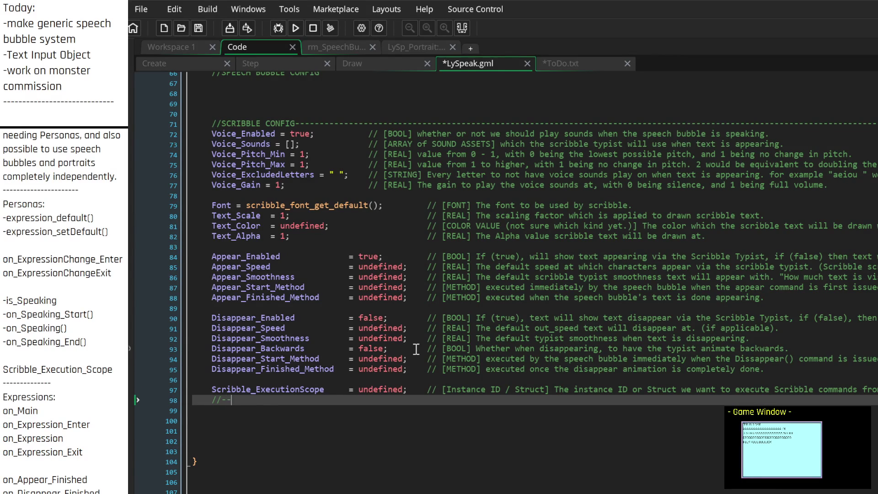
text(--------------------------------------------)
text(----------------------)
key(Return)
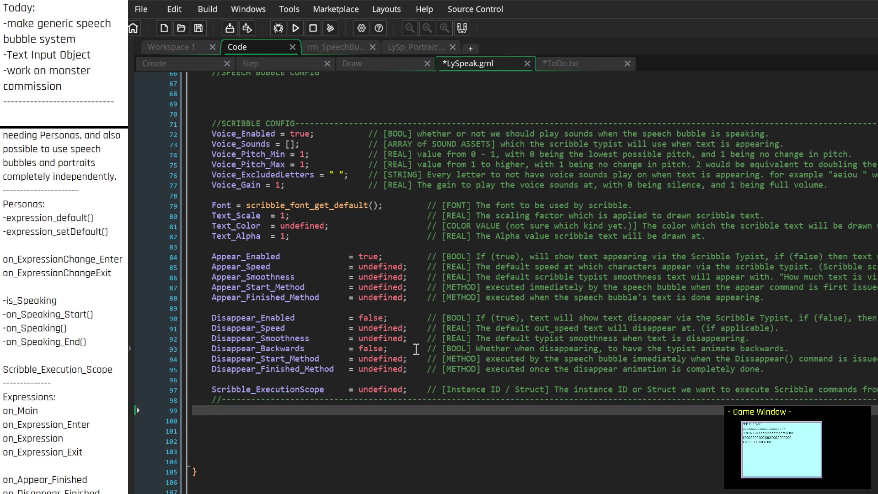
key(Up)
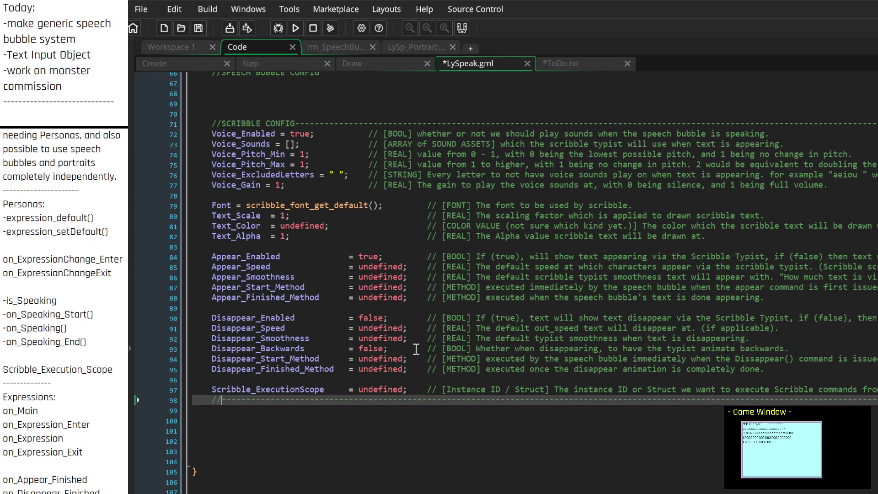
text(Methods)
key(BackSpace)
key(BackSpace)
key(BackSpace)
text(ETHODS)
Move the Disappear_Finished_Method and Appear_Finished_Method lines below the //METHODS divider
click(281, 418)
click(286, 412)
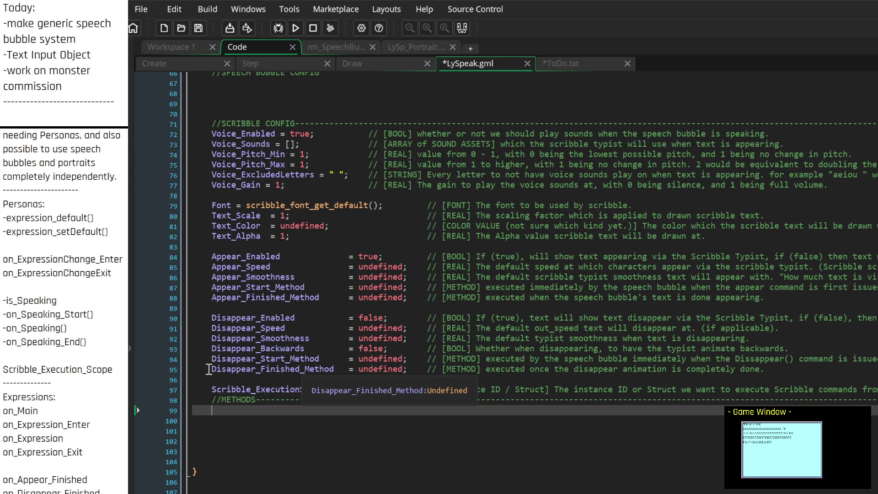
drag(192, 370, 200, 381)
key(ctrl+c)
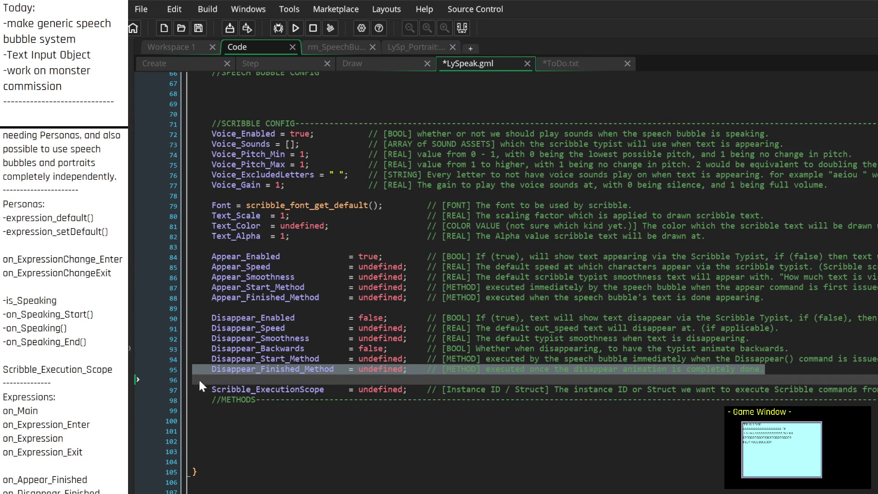
key(BackSpace)
click(347, 409)
key(ctrl+v)
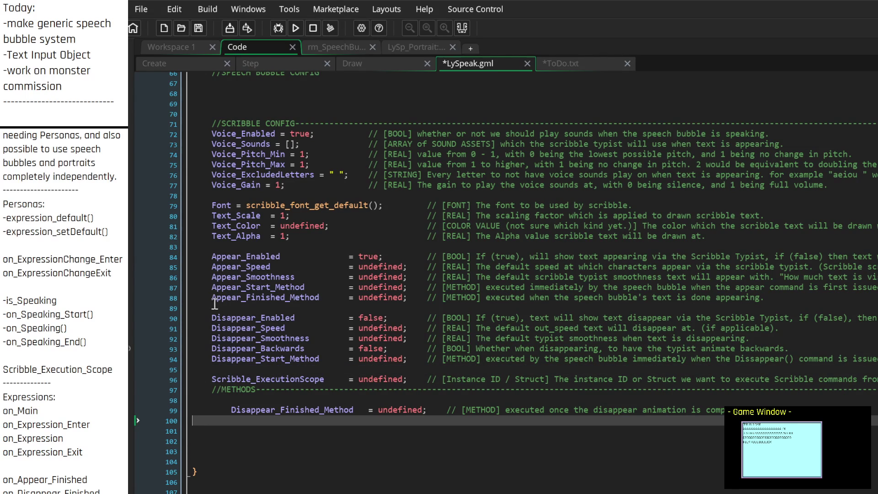
drag(197, 308, 193, 298)
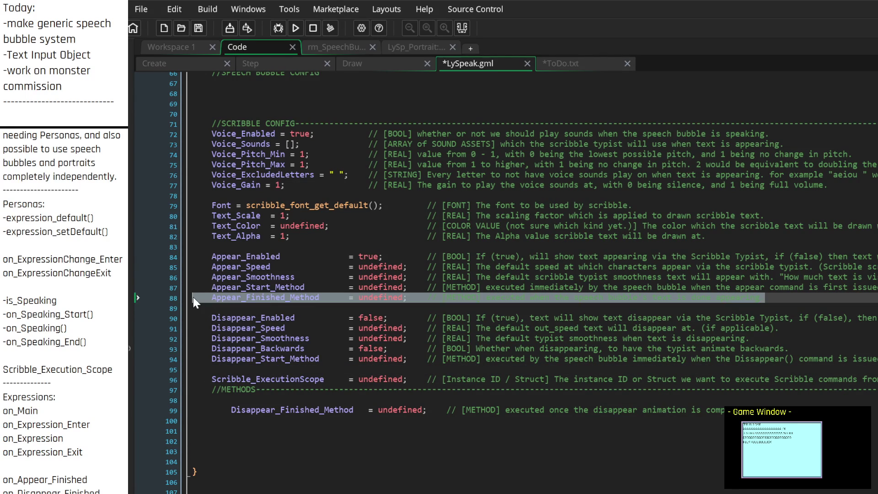
key(ctrl+x)
click(260, 412)
key(ctrl+v)
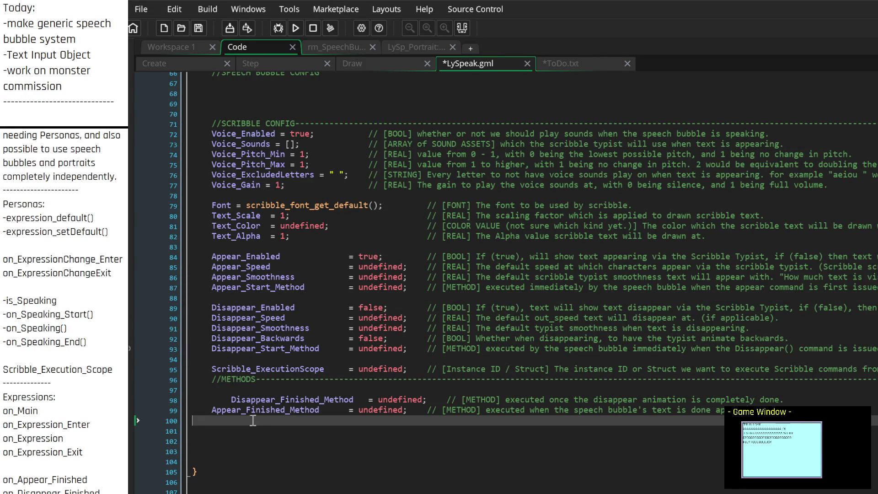
Move Disappear_Start_Method directly under the divider and Appear_Start_Method below Appear_Finished_Method
click(191, 349)
key(ctrl+x)
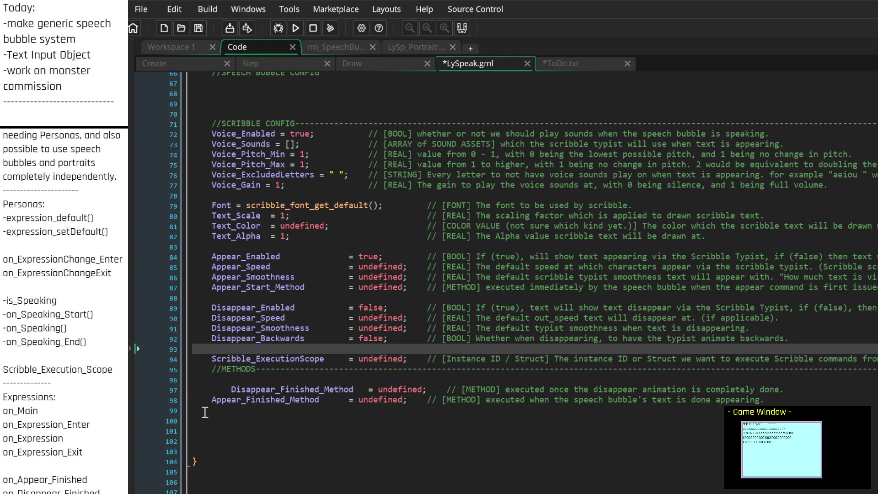
click(206, 413)
key(ctrl+v)
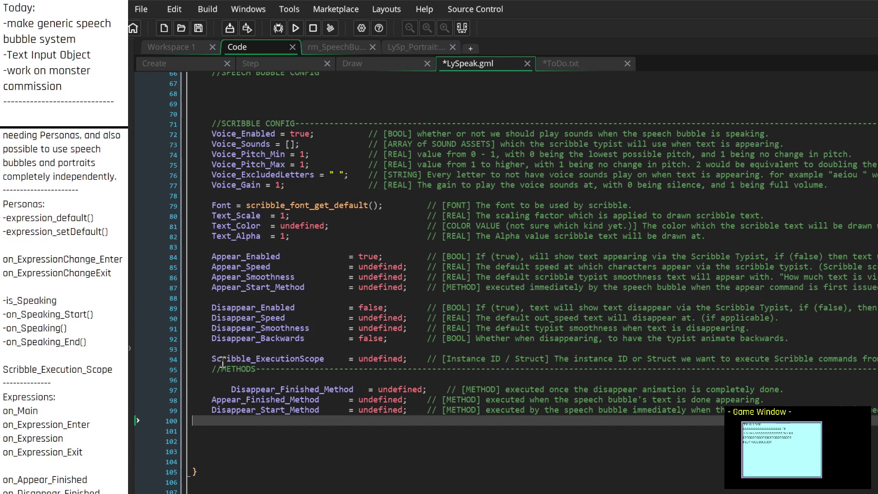
key(ctrl+z)
click(810, 391)
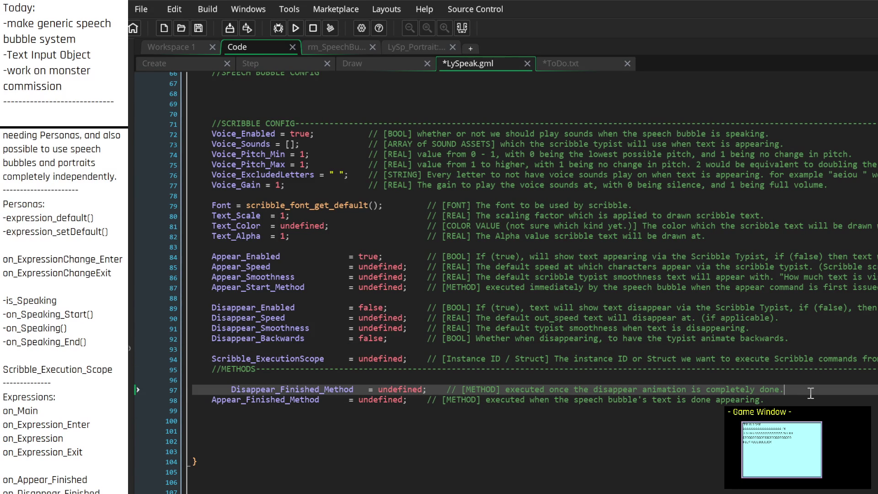
click(302, 381)
key(ctrl+v)
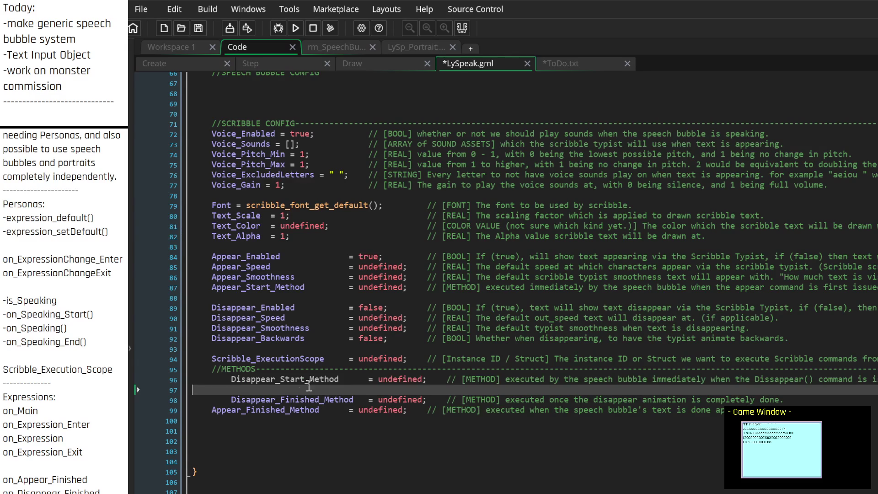
key(BackSpace)
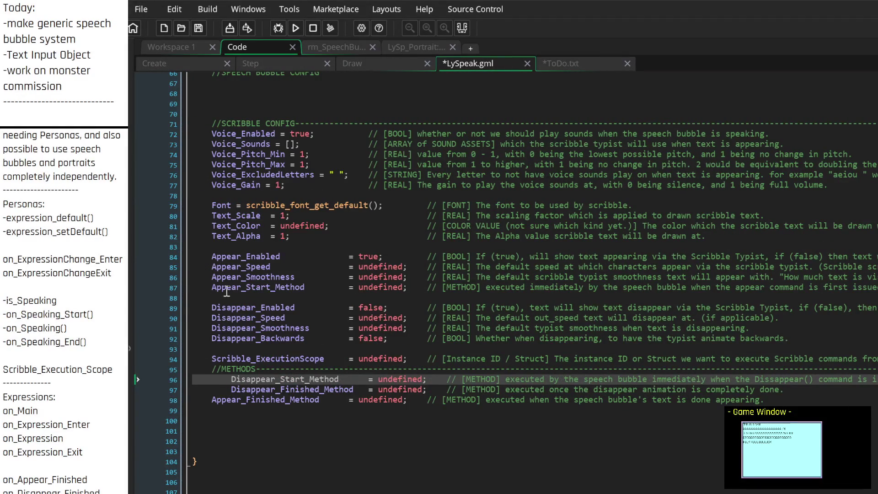
click(193, 288)
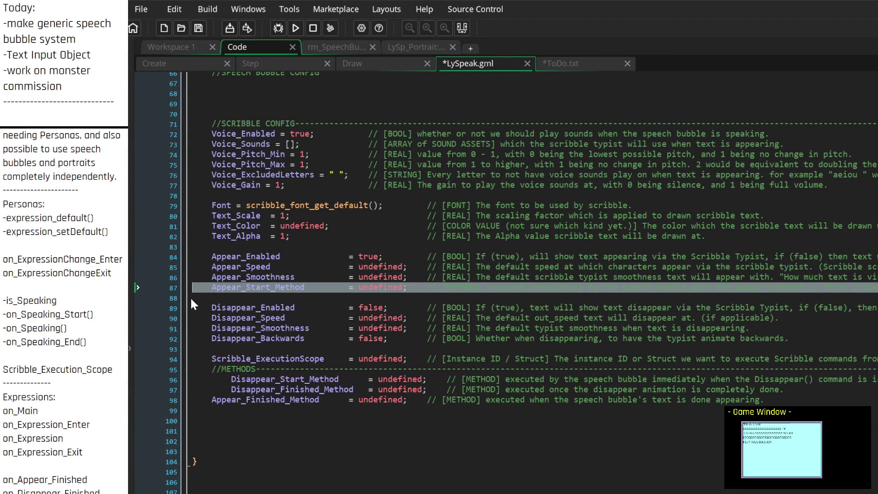
key(ctrl+x)
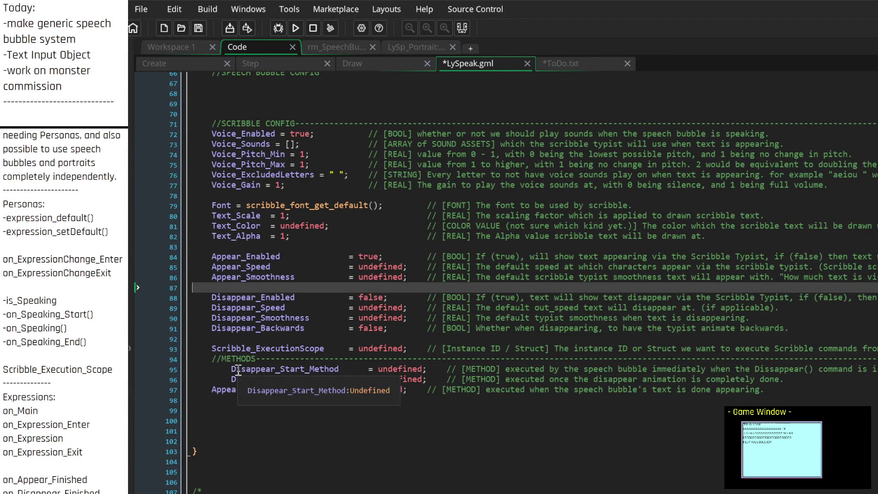
click(246, 402)
key(ctrl+v)
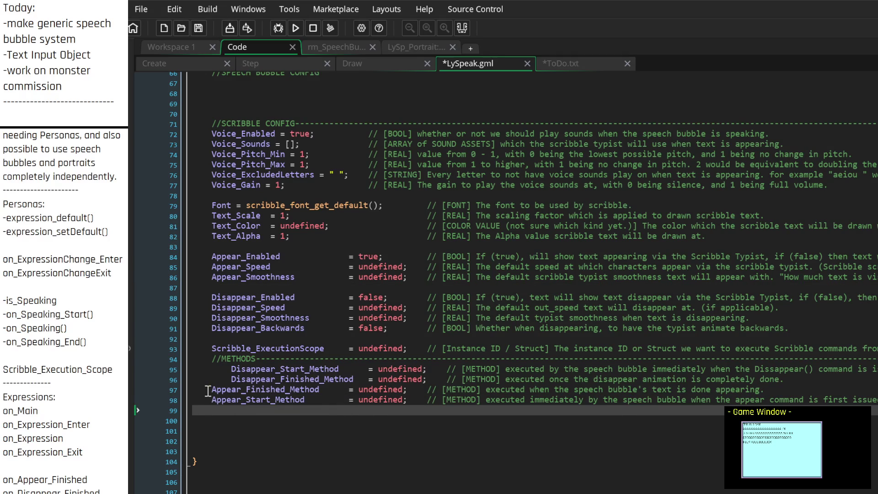
click(199, 389)
Prefix the four method variables with on_ and remove their extra indentation
text(on_)
key(Down)
key(Home)
text(on_)
key(Up)
key(Up)
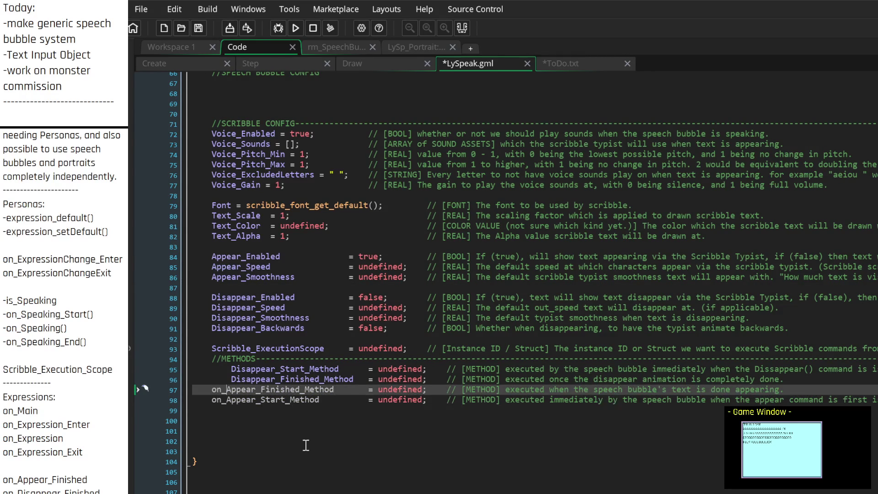
key(BackSpace)
key(BackSpace)
key(BackSpace)
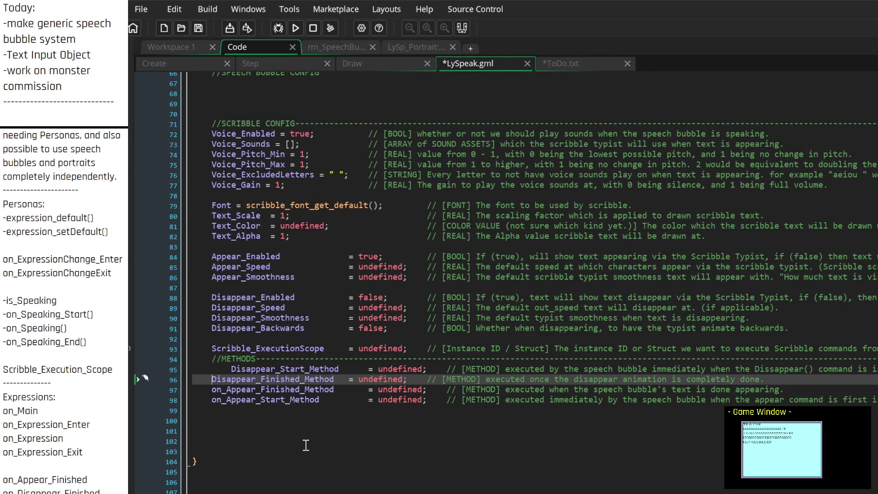
text(on_)
key(Up)
key(Home)
key(BackSpace)
key(BackSpace)
key(BackSpace)
text(on_)
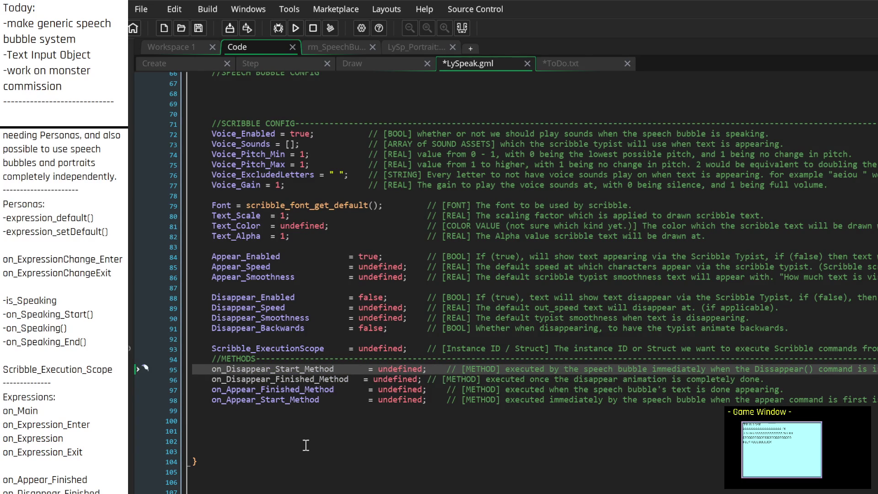
Strip the _Method suffix from on_Disappear_Start, on_Disappear_Finished, on_Appear_Finished and on_Appear_Start
key(ctrl+Right)
key(Delete)
key(Delete)
key(Delete)
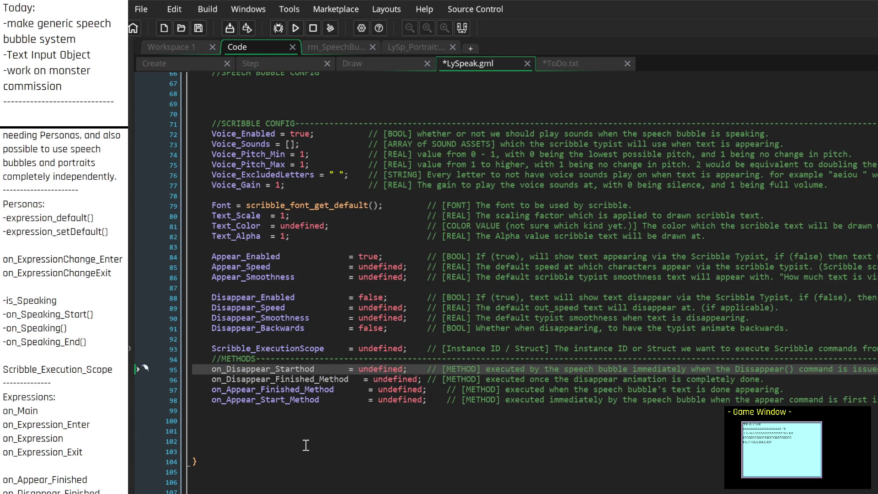
key(Escape)
key(Down)
key(ctrl+Right)
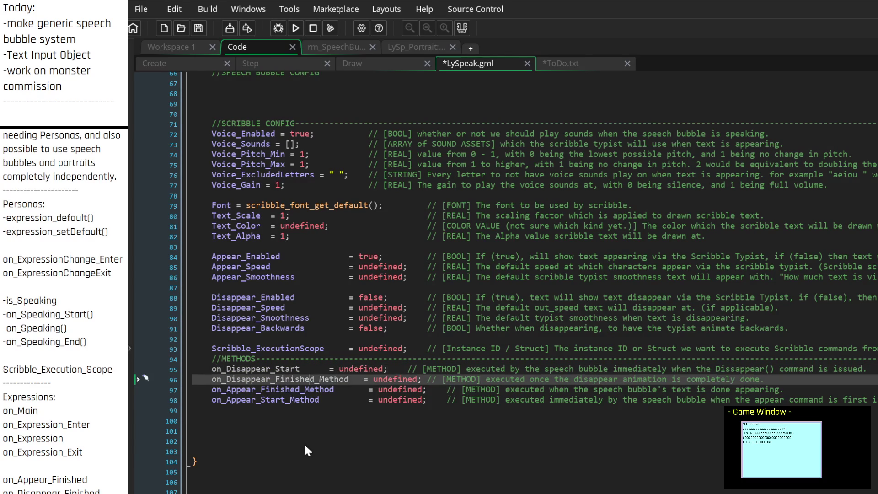
key(Delete)
key(Delete)
key(Delete)
key(Escape)
key(Down)
key(BackSpace)
key(BackSpace)
key(BackSpace)
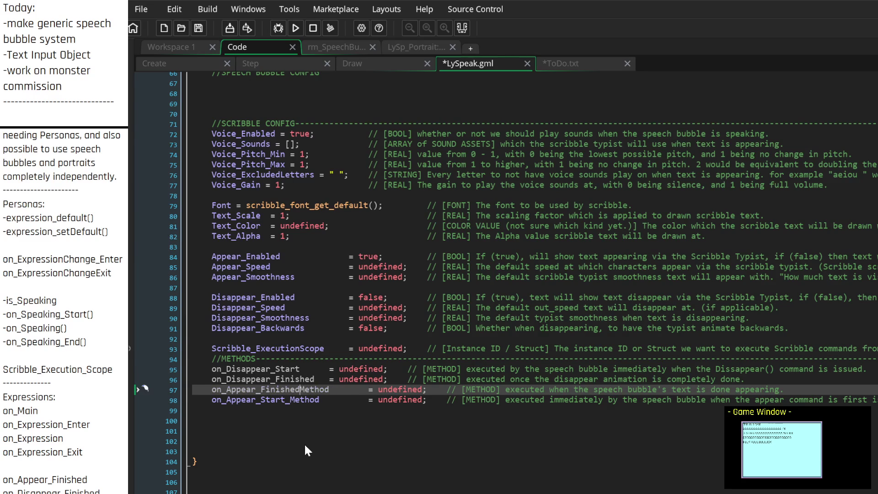
key(Delete)
key(Delete)
key(Delete)
key(Down)
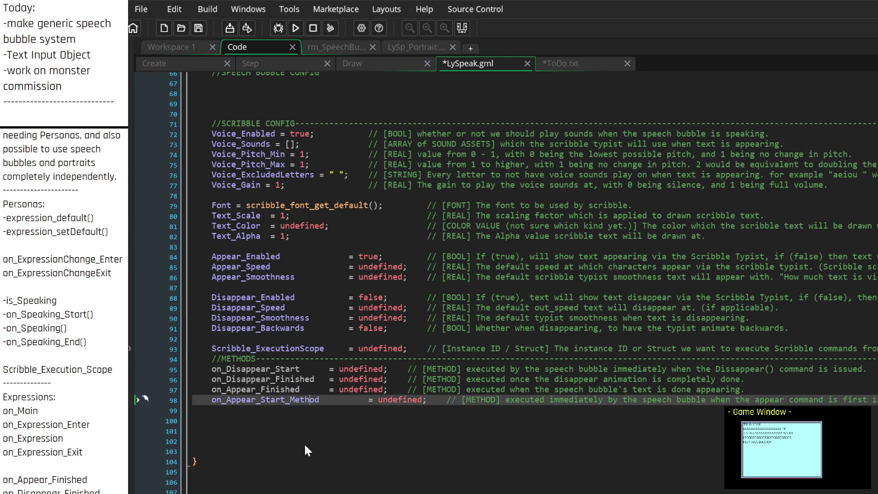
key(Delete)
key(Delete)
key(BackSpace)
key(BackSpace)
key(BackSpace)
key(BackSpace)
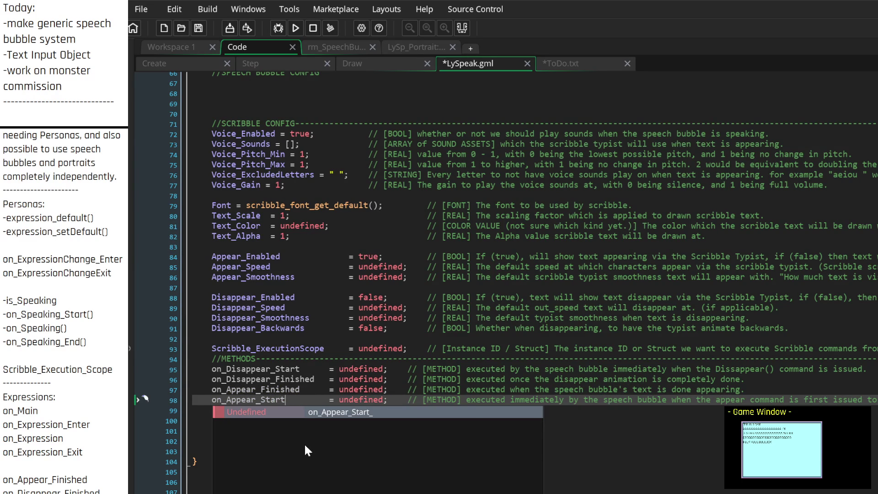
key(Delete)
key(Delete)
key(Delete)
key(Up)
key(Up)
key(Up)
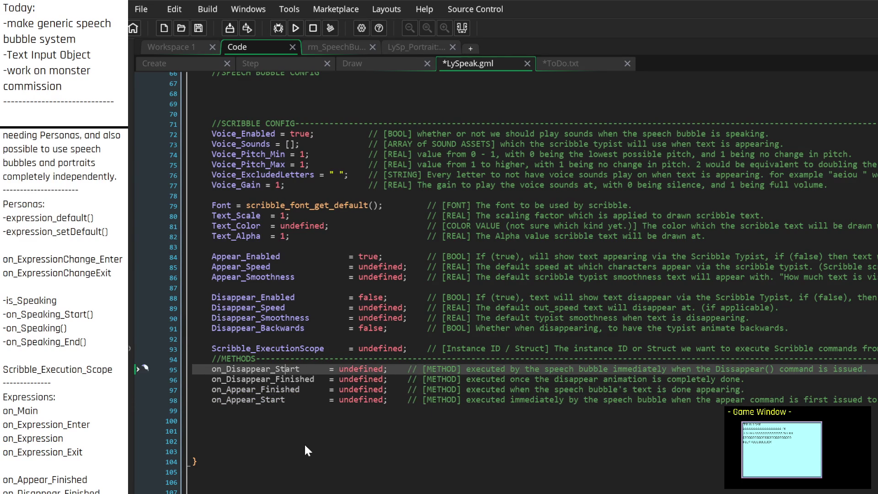
Insert Scribble_ after on_ in on_Disappear_Start, on_Disappear_Finished and on_Appear_Finished
key(Right)
key(Right)
key(End)
key(Down)
key(Home)
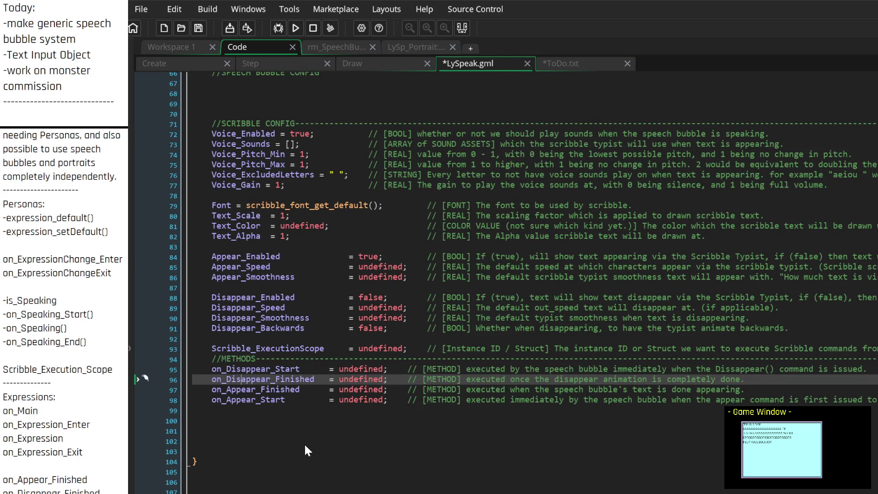
key(Right)
key(Right)
key(Right)
key(Down)
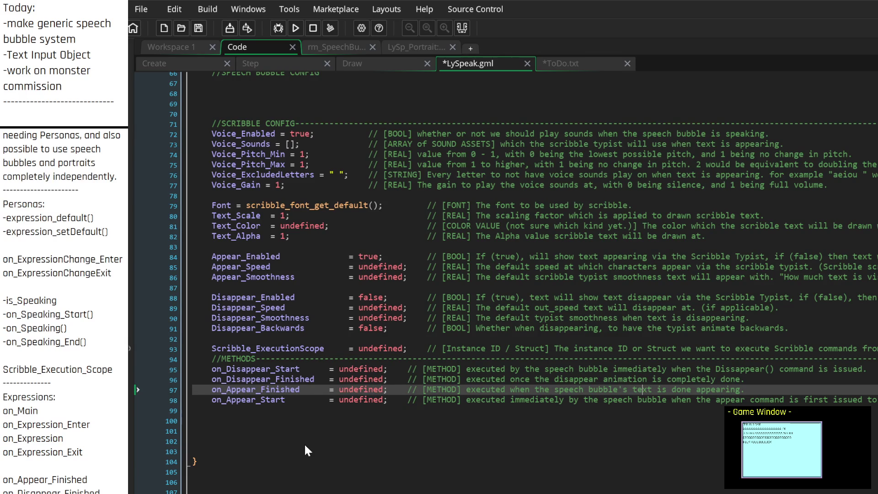
key(Down)
key(ctrl+Left)
key(ctrl+Left)
key(ctrl+Left)
key(ctrl+Right)
key(ctrl+Right)
key(ctrl+Right)
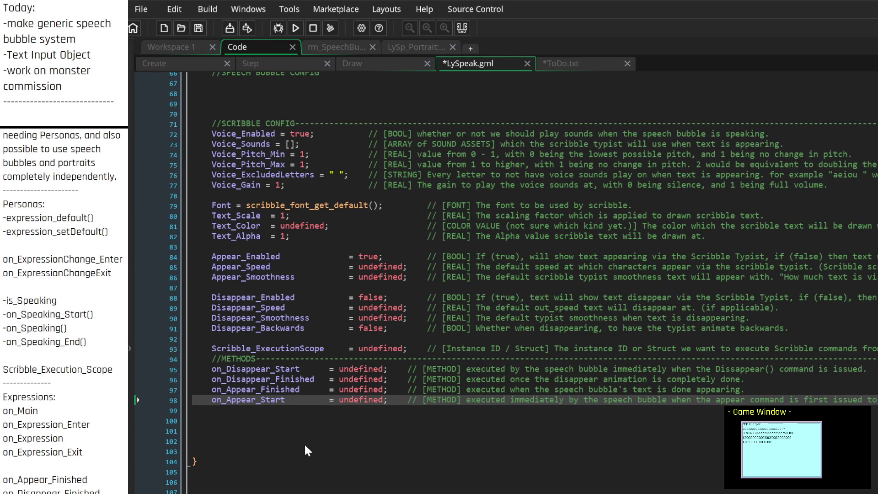
scroll(304, 442, down, 1)
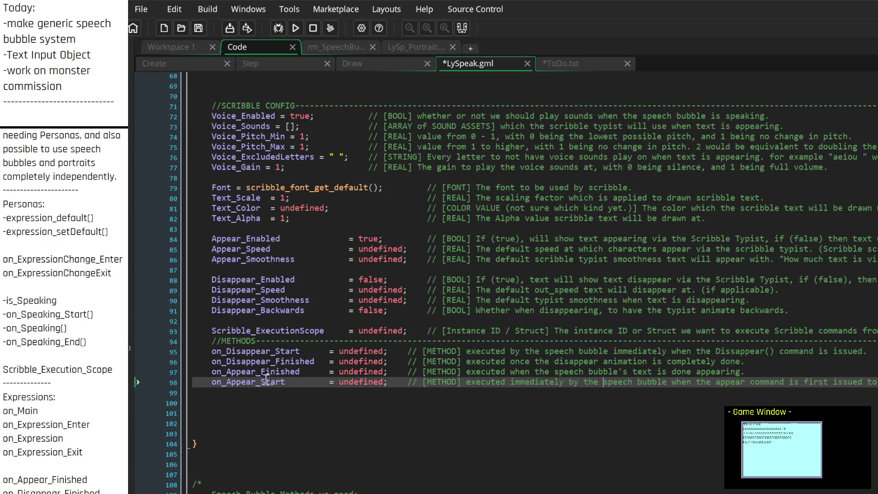
click(227, 351)
text(Scribble)
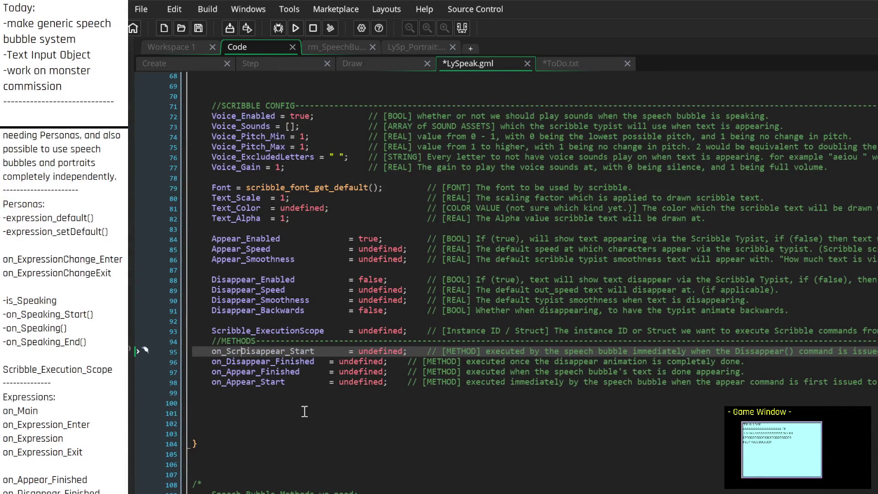
key(Down)
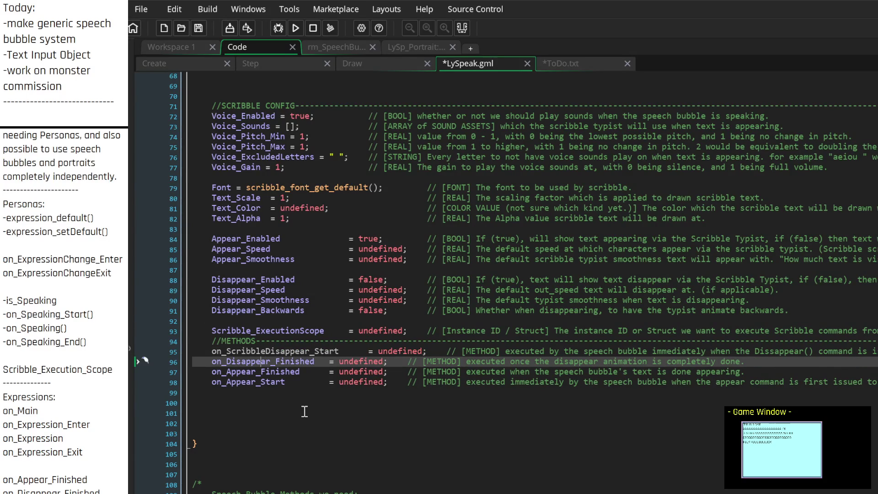
text(Scribble)
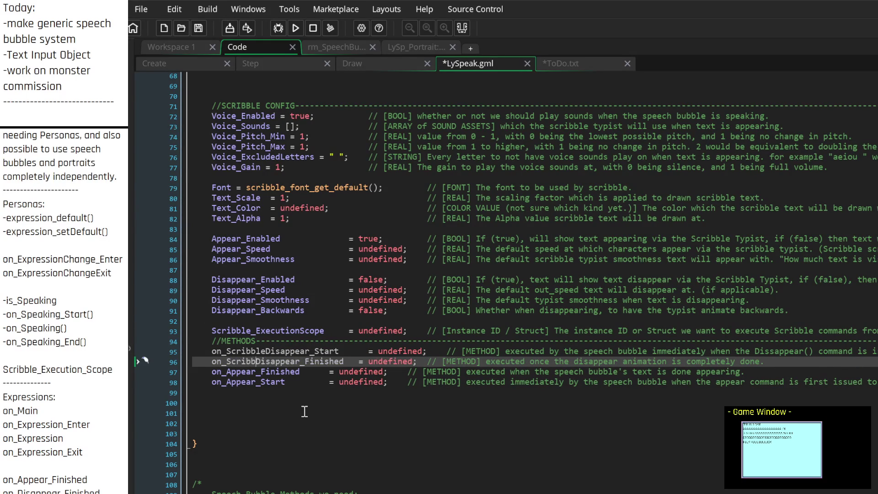
text(_)
key(Up)
text(_)
key(Down)
key(Down)
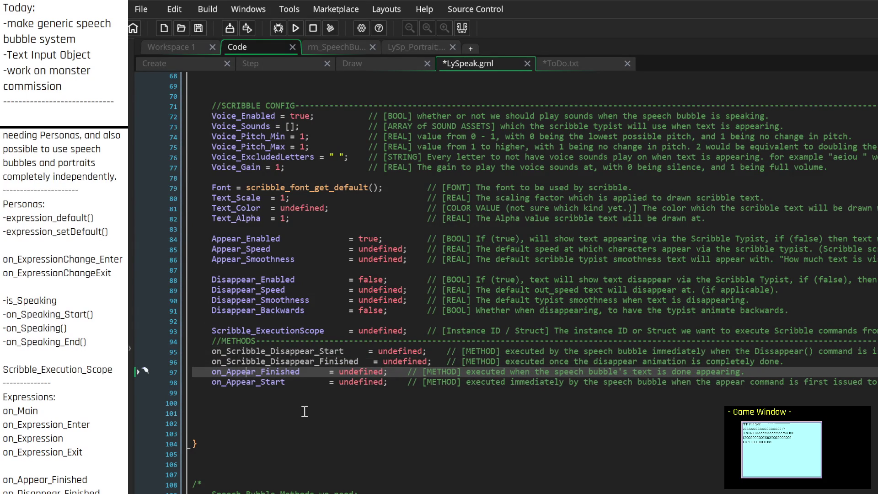
key(Left)
key(Left)
key(Left)
text(Scribble_)
key(Down)
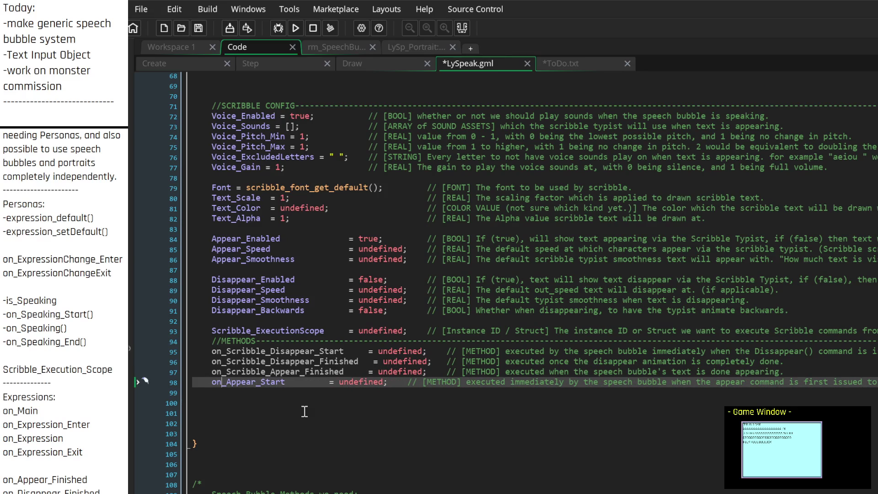
text(Scribble_)
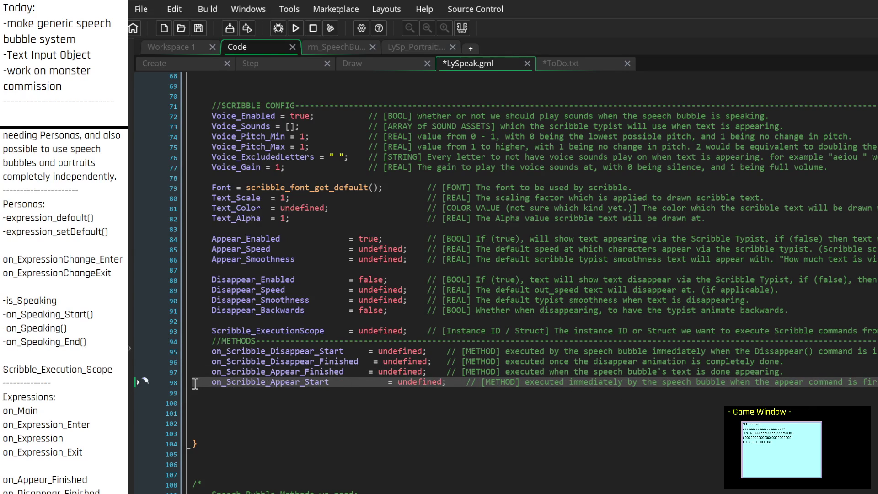
Reorder the lines to Appear_Start, Appear_Finished, Disappear_Start, Disappear_Finished
drag(192, 381, 193, 392)
key(BackSpace)
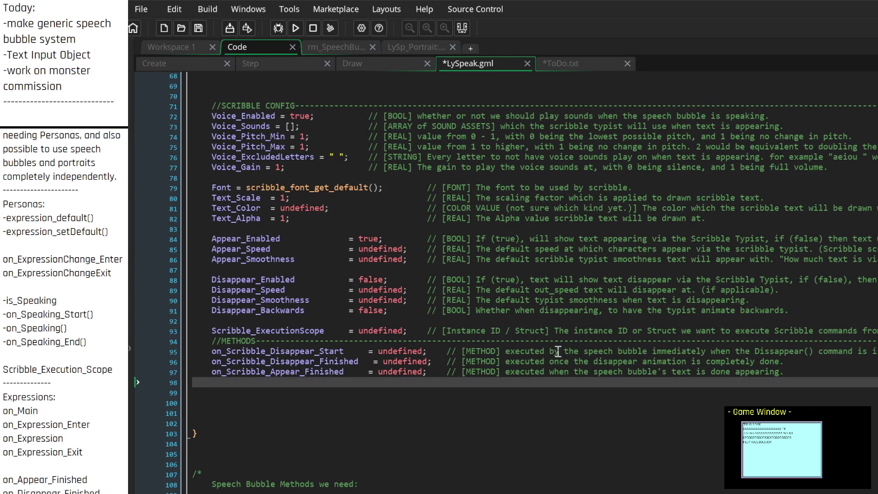
click(802, 363)
key(Return)
key(ctrl+v)
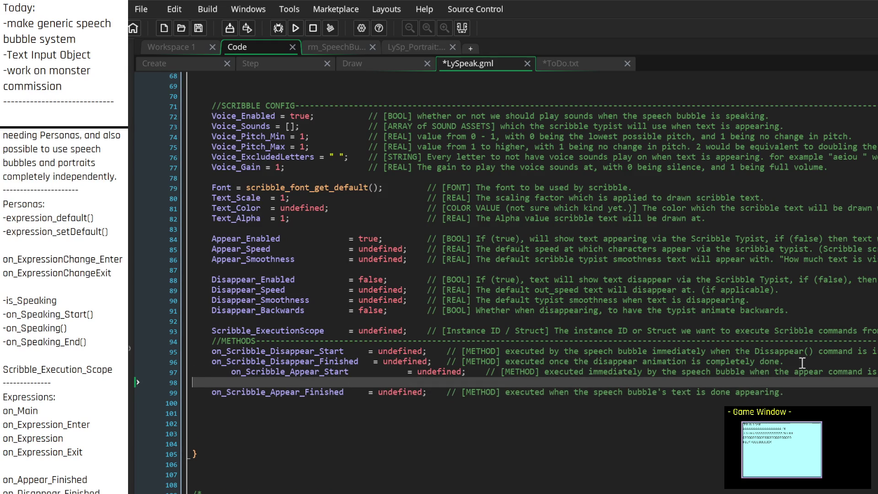
key(Home)
key(BackSpace)
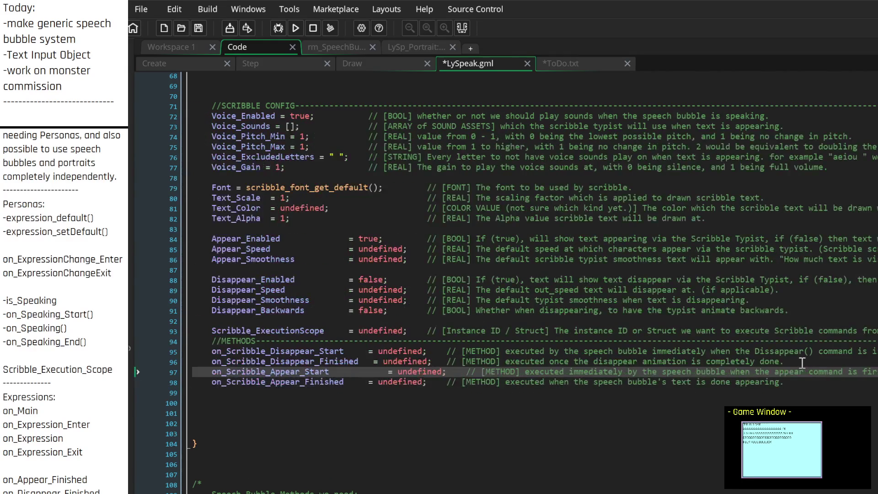
drag(803, 362, 182, 350)
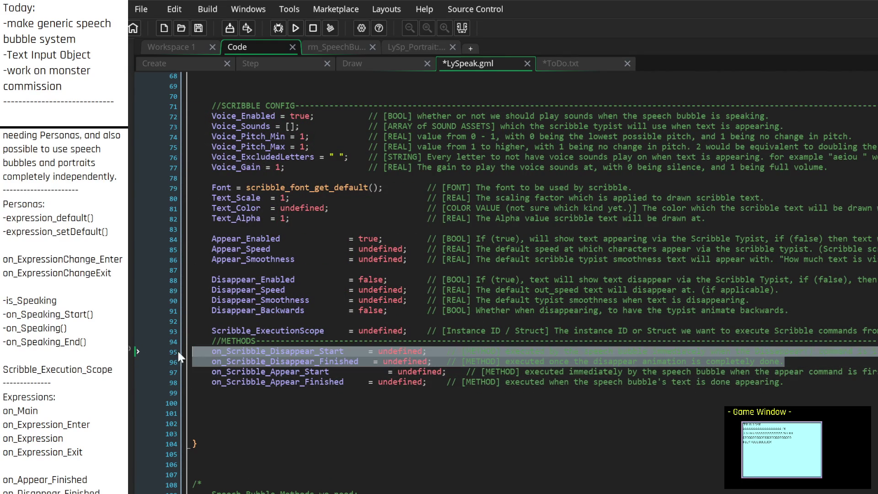
key(ctrl+x)
click(274, 383)
key(ctrl+v)
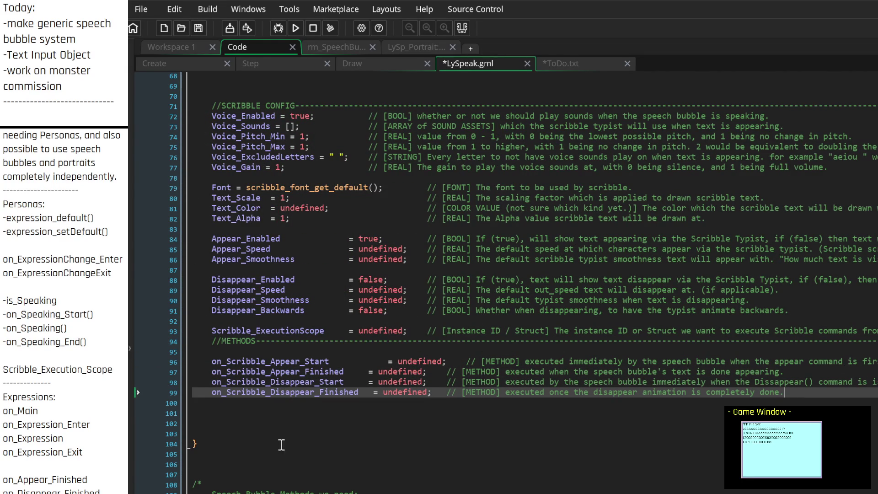
Add blank lines directly beneath the //METHODS divider
click(256, 353)
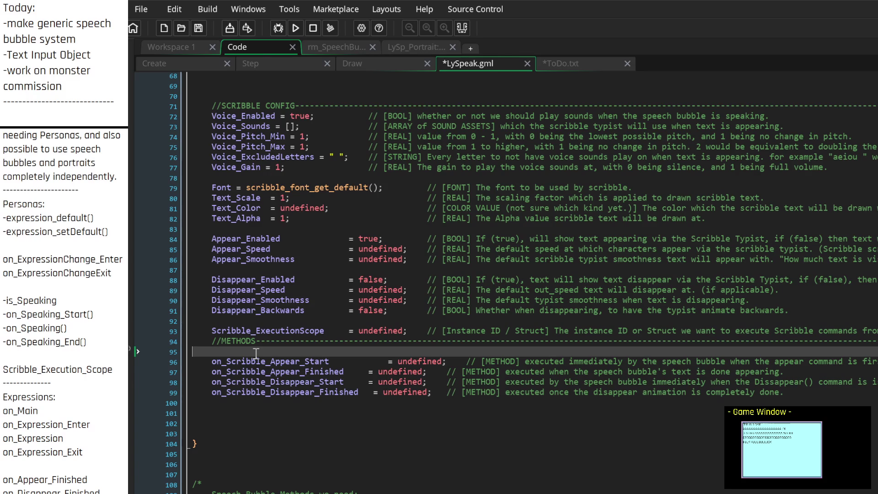
key(Return)
key(Return)
key(Up)
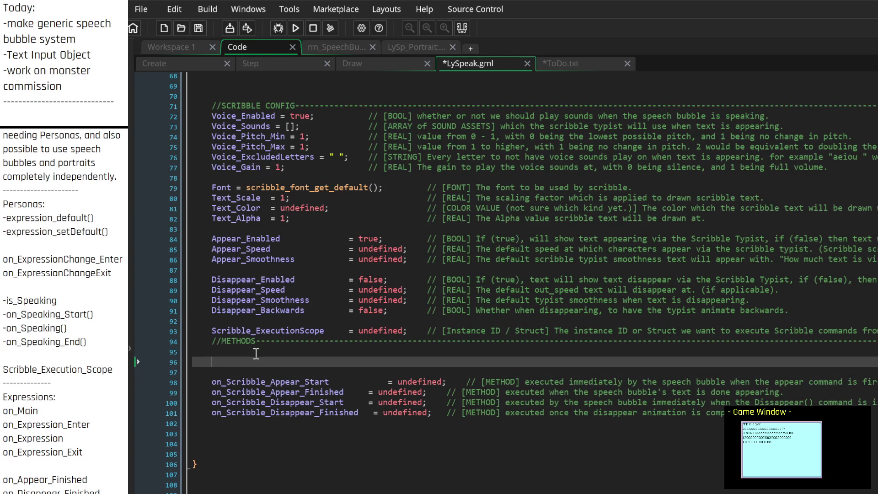
key(Delete)
key(BackSpace)
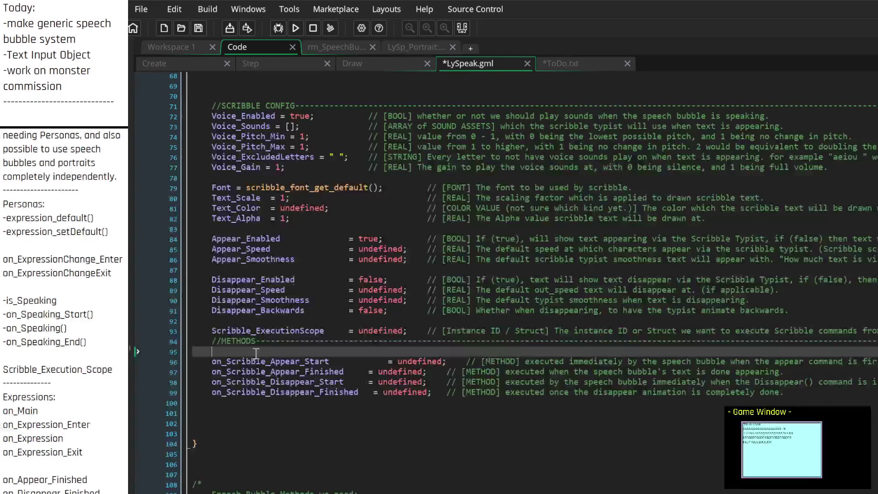
key(Return)
key(Return)
key(Up)
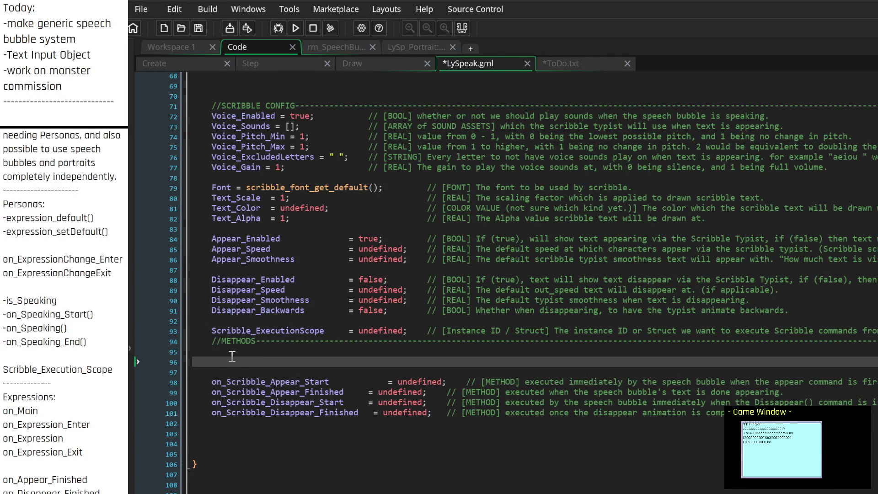
Tab-align the = undefined values of the four on_Scribble_ method variables
click(364, 392)
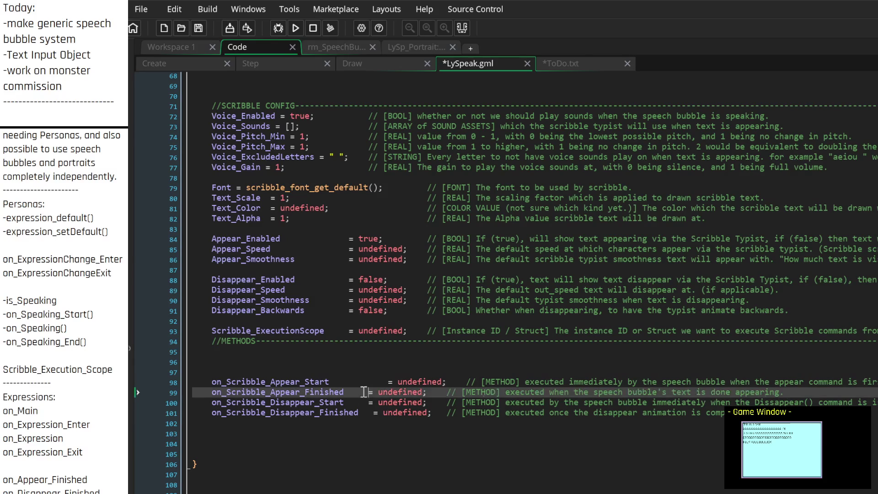
key(Tab)
key(Down)
key(Tab)
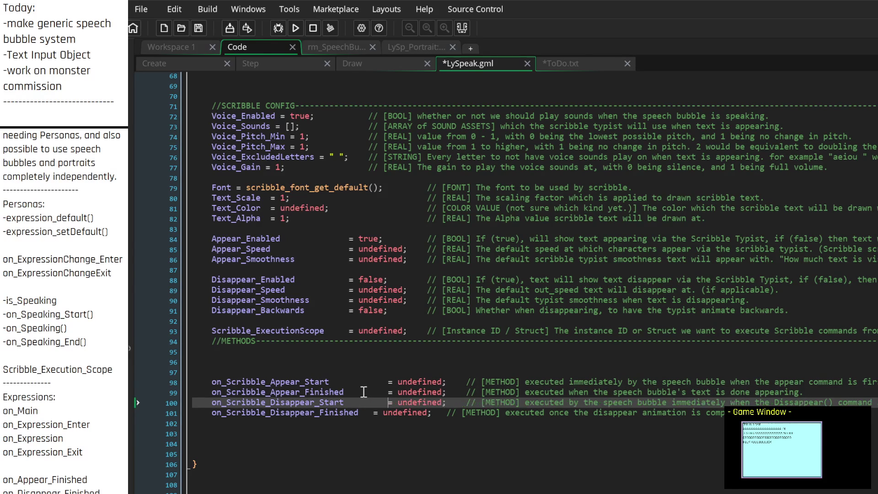
key(Down)
key(Tab)
key(Up)
key(Up)
key(Up)
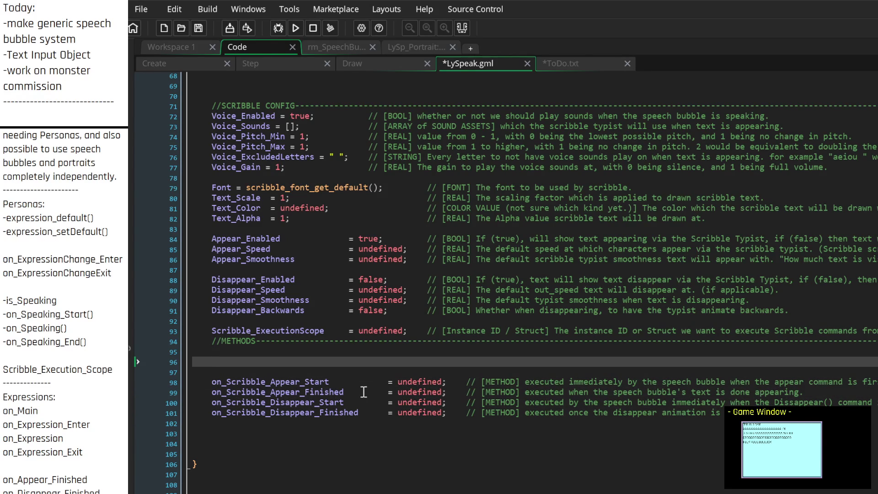
scroll(435, 315, up, 5)
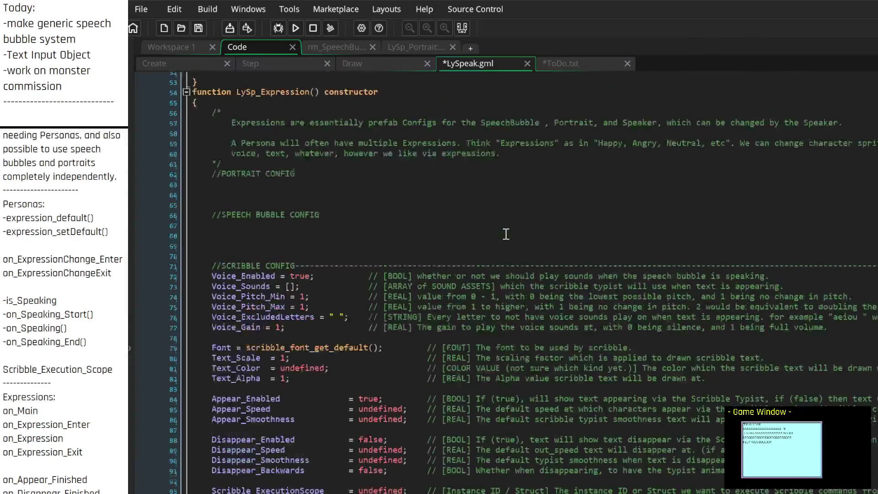
scroll(506, 234, down, 5)
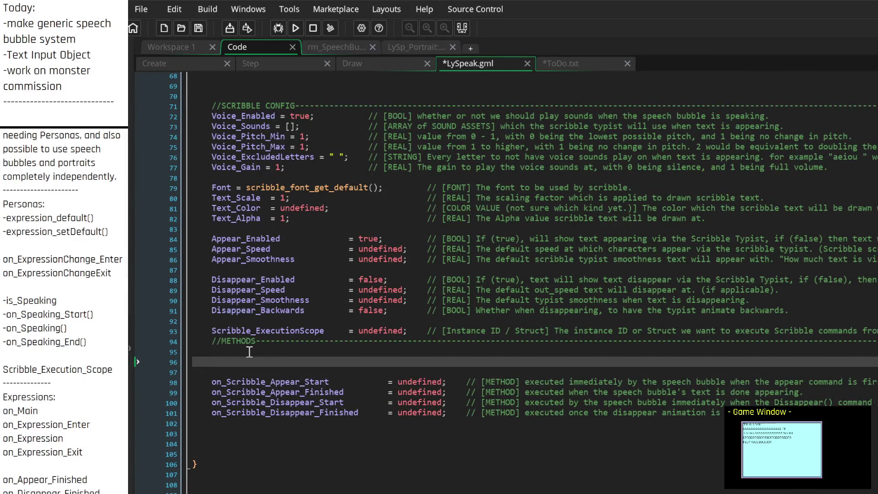
Declare on_Expression_Enter = undefined; under //METHODS, aligned with the lines below
text(on_)
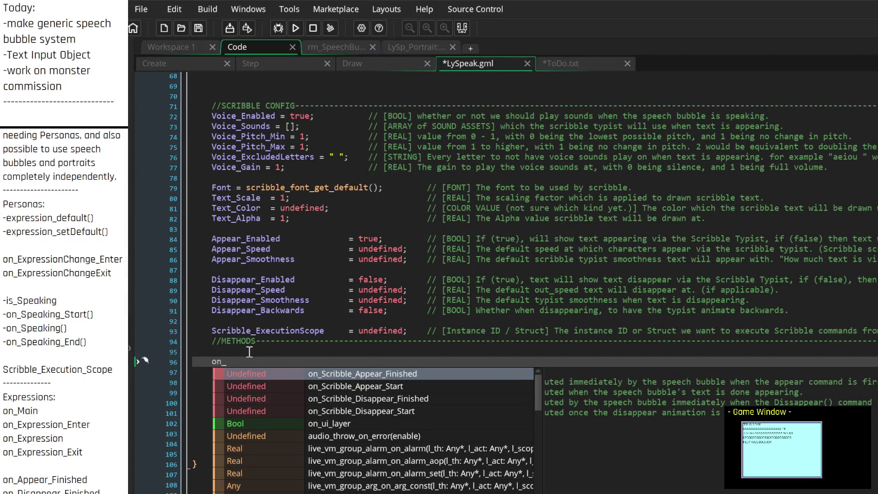
text(Expres)
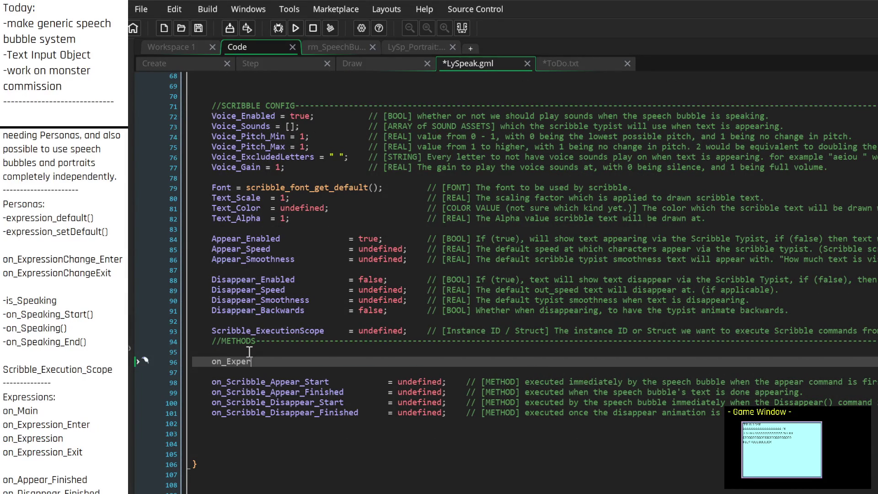
text(sion_Enter)
text(= )
text(undefined)
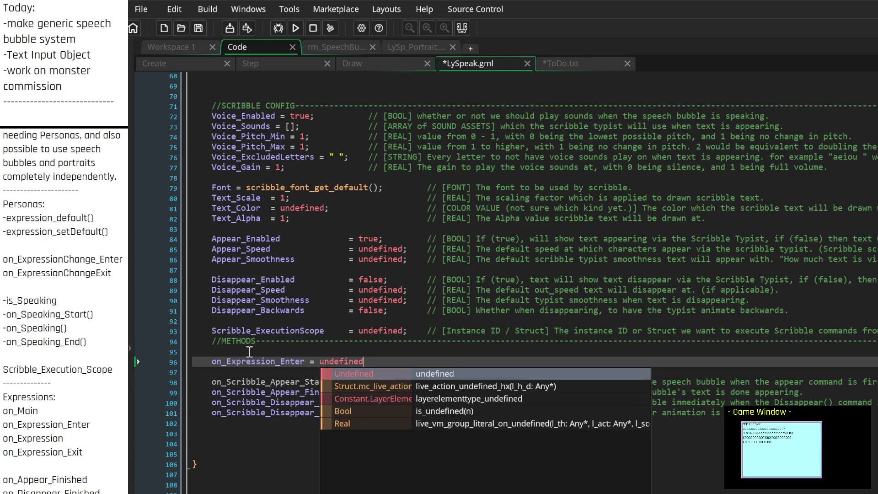
key(Escape)
text(;//)
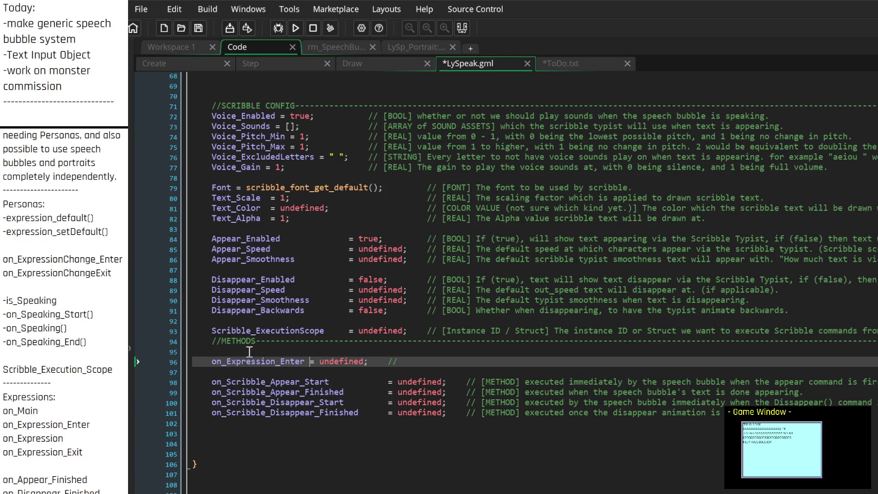
key(End)
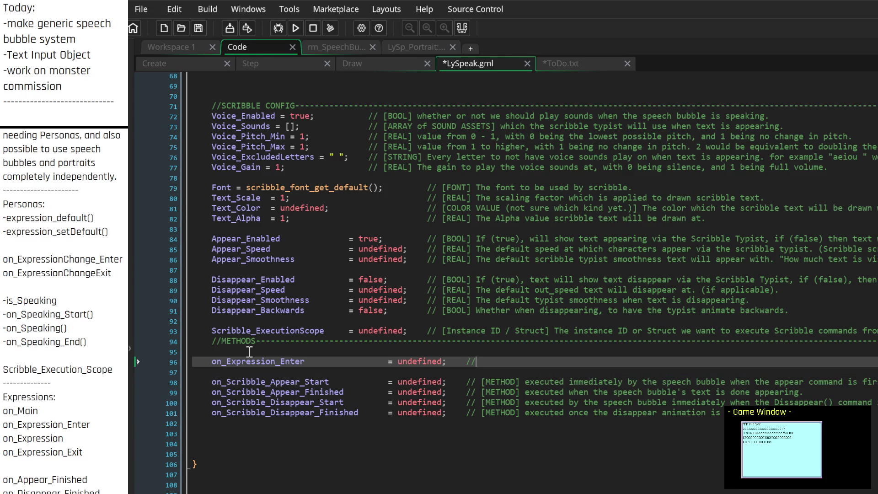
Comment it '// [METHOD] executed on this expression being entered.' and start a new line
text([METHOD)
key(Left)
key(Left)
key(Down)
key(Up)
text(executed )
text(immediatel)
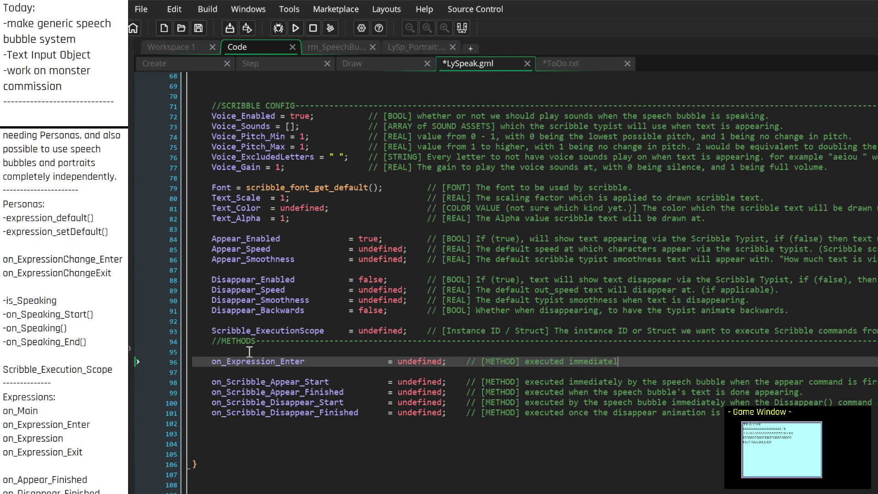
text(y on this expression )
text(being)
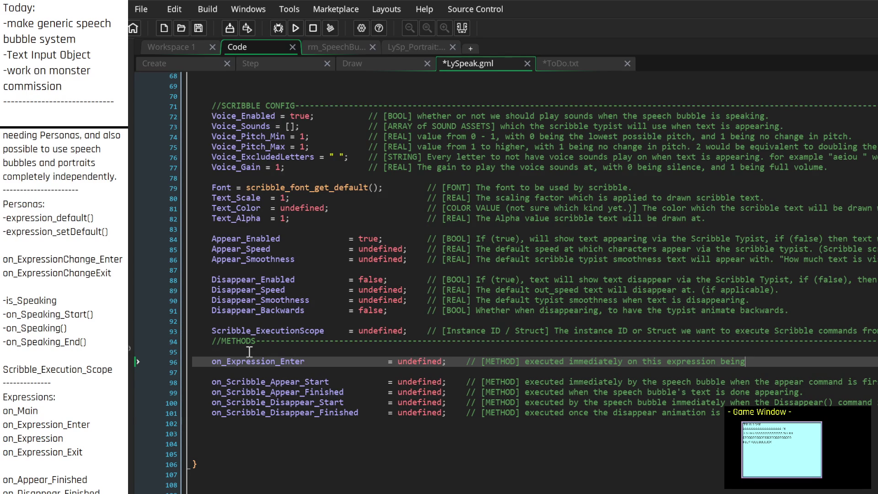
key(Left)
key(Left)
key(Left)
key(BackSpace)
key(BackSpace)
key(BackSpace)
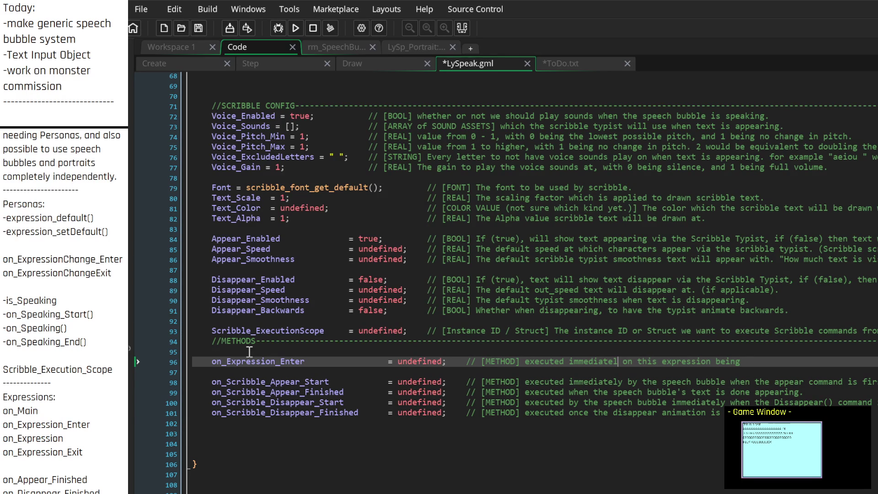
key(Down)
key(Up)
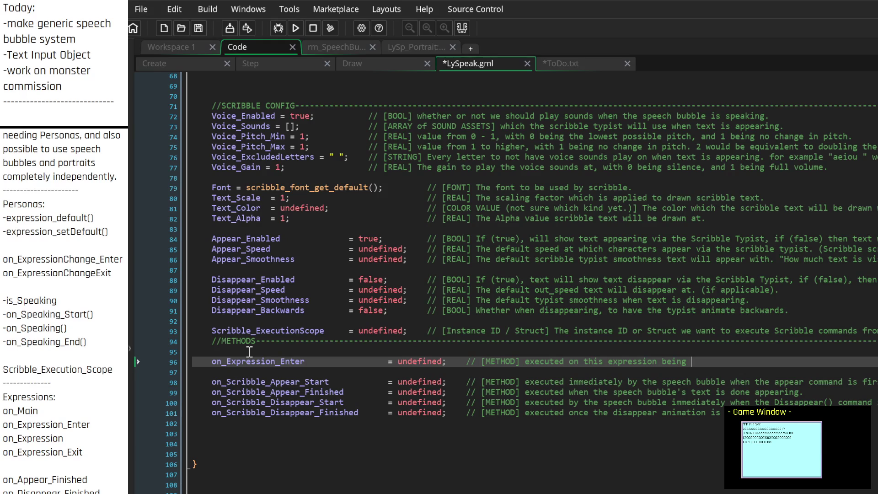
text(entered.)
key(Return)
Declare on_Expression = undefined; aligned with on_Expression_Enter
text(on_Expression_M)
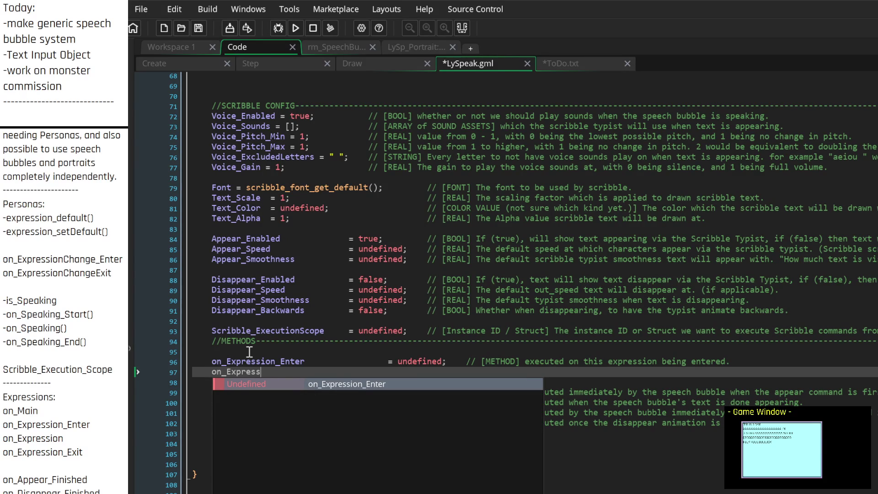
text(ain)
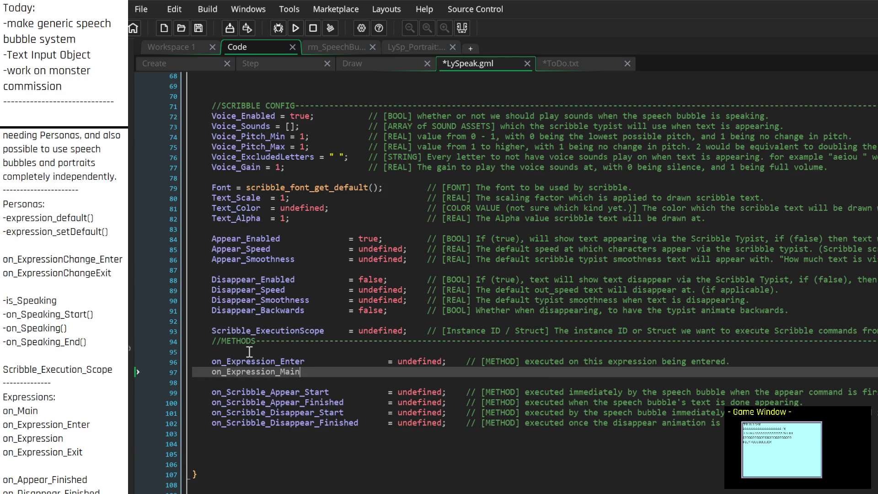
key(BackSpace)
key(BackSpace)
key(BackSpace)
text(Ente)
key(BackSpace)
key(BackSpace)
key(BackSpace)
key(Tab)
key(Tab)
key(Tab)
text(= undefined)
text(;)
key(Tab)
Comment it '// [METHOD] executed in the Main method for this expression (meant to be every frame most likely)'
text(// )
text([])
text(METHOD)
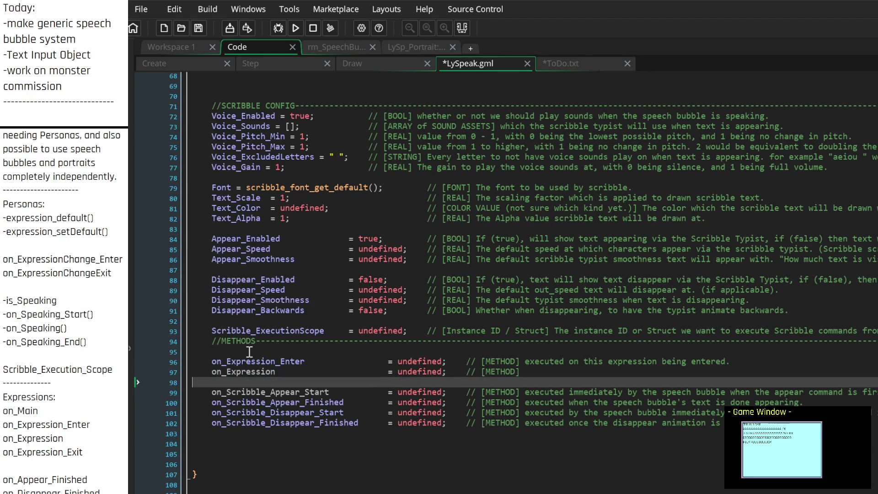
text(executed)
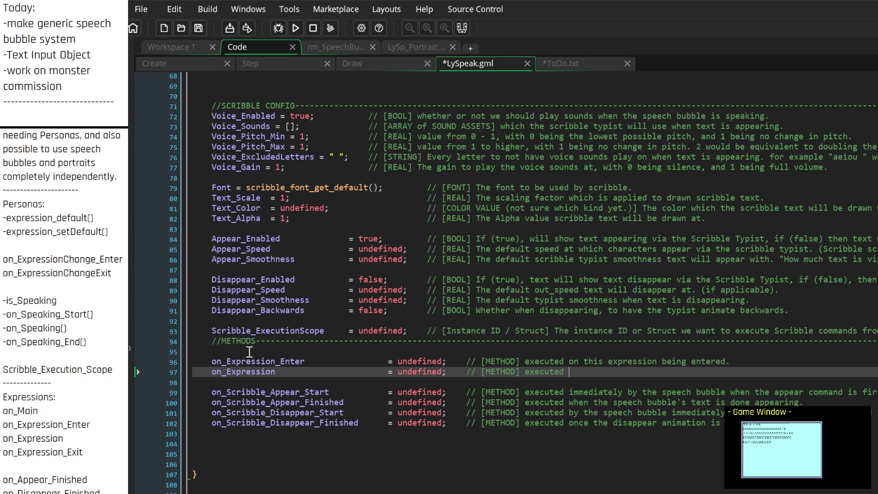
text( in the on)
key(BackSpace)
key(BackSpace)
text(Main method for this )
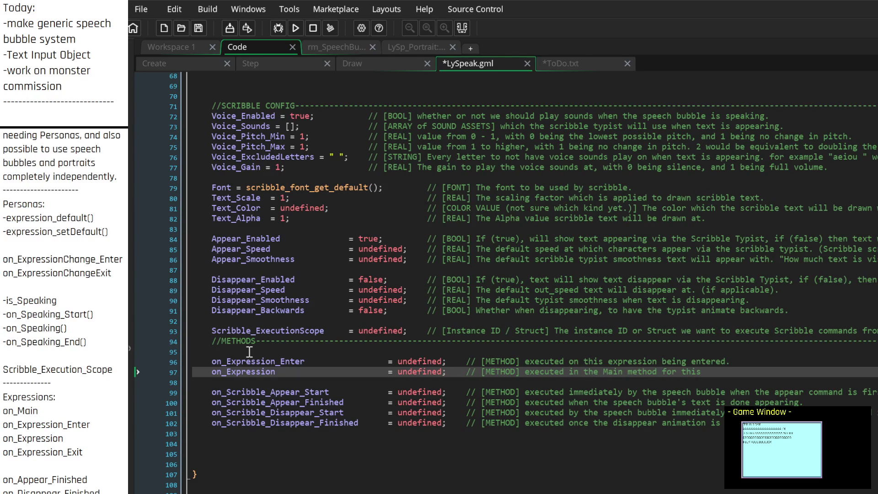
text(expression ()
text(meant to be do)
key(BackSpace)
key(BackSpace)
text(every frame)
text( most likely))
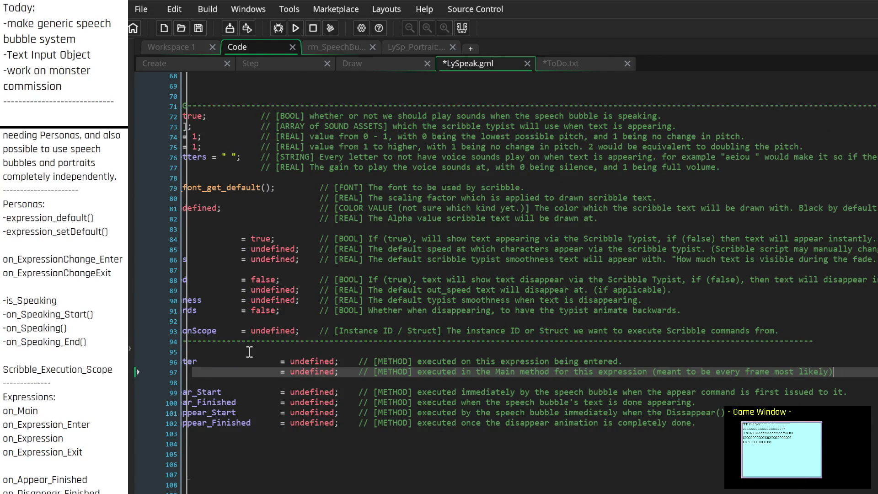
Insert two blank lines directly under //METHODS
key(Down)
key(Up)
key(Up)
key(Up)
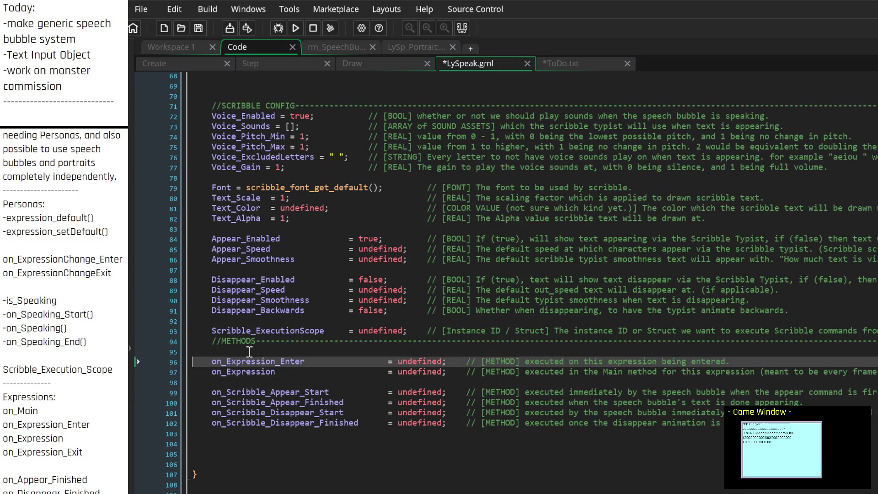
key(Return)
key(Return)
key(BackSpace)
key(BackSpace)
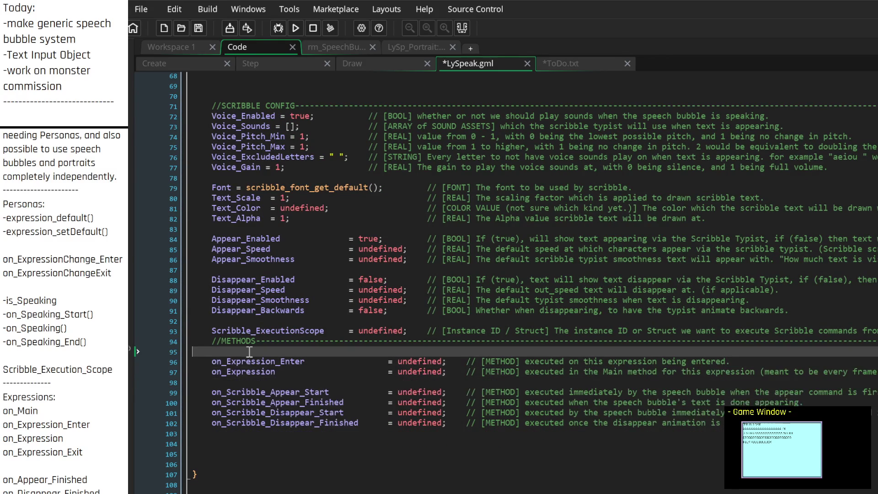
key(Return)
key(Return)
key(Up)
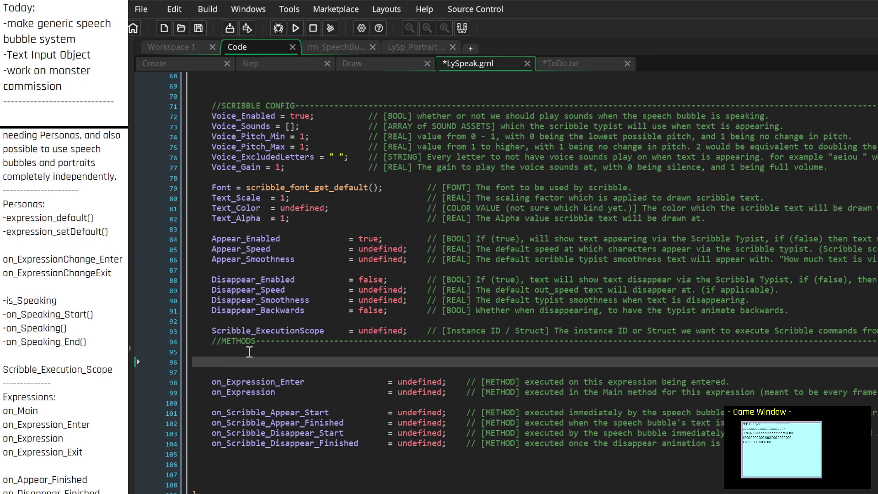
Declare Main = undefined; on the blank line under //METHODS, Tab-aligned
text(Main)
key(Tab)
text(=)
key(Tab)
text(undefined)
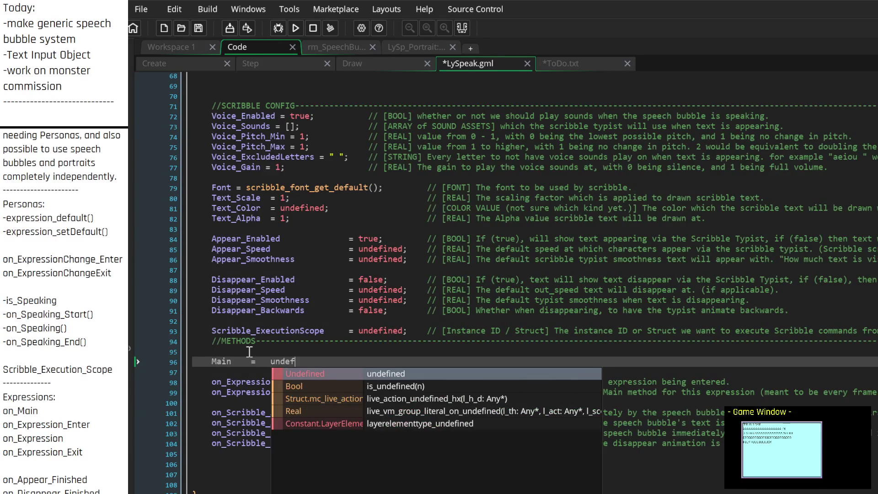
key(Escape)
text(;)
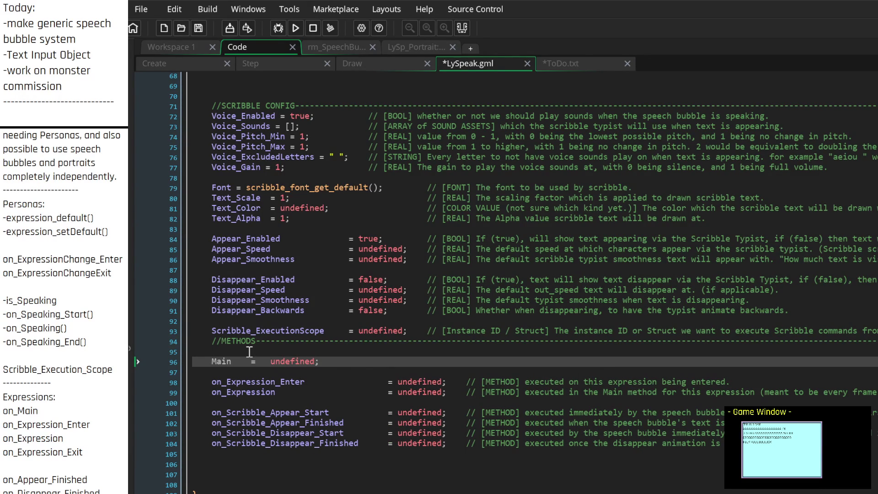
Comment Main as 'This is the main method that this Expression will presumably execute every frame.'
text(// [)
text(METHOD])
text( This is )
text(the main upda)
text(te)
key(BackSpace)
key(BackSpace)
key(BackSpace)
text(method )
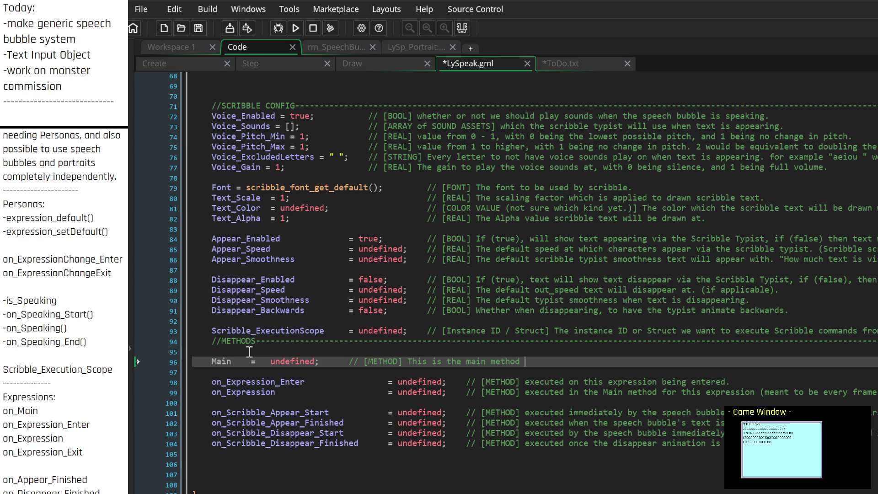
text(that this)
scroll(249, 352, up, 4)
scroll(238, 353, down, 3)
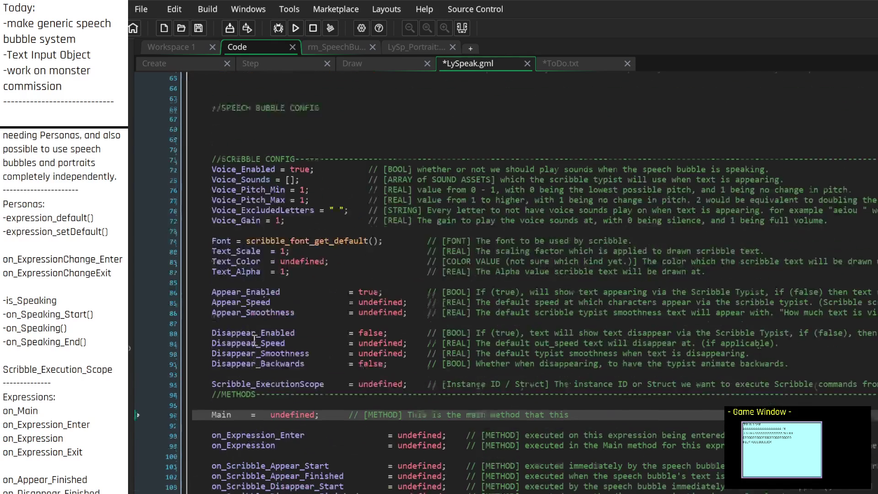
scroll(248, 387, up, 3)
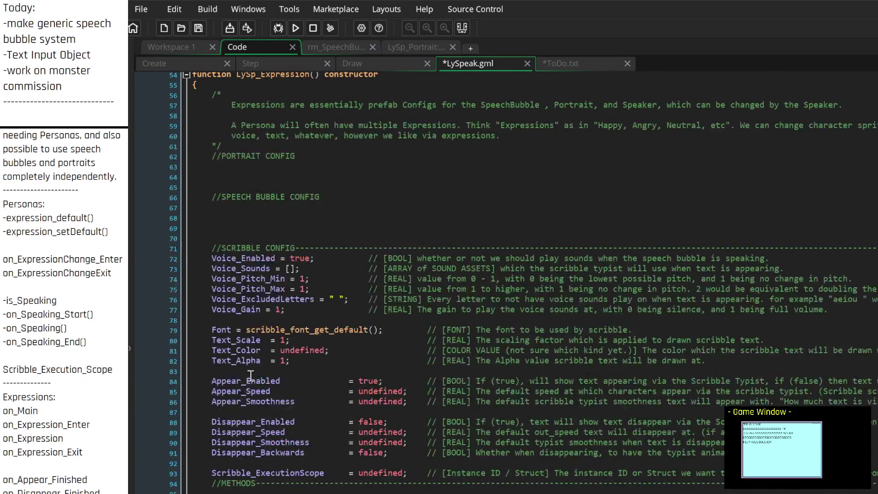
scroll(249, 379, up, 3)
scroll(251, 374, down, 5)
scroll(251, 374, down, 3)
text(Expression will )
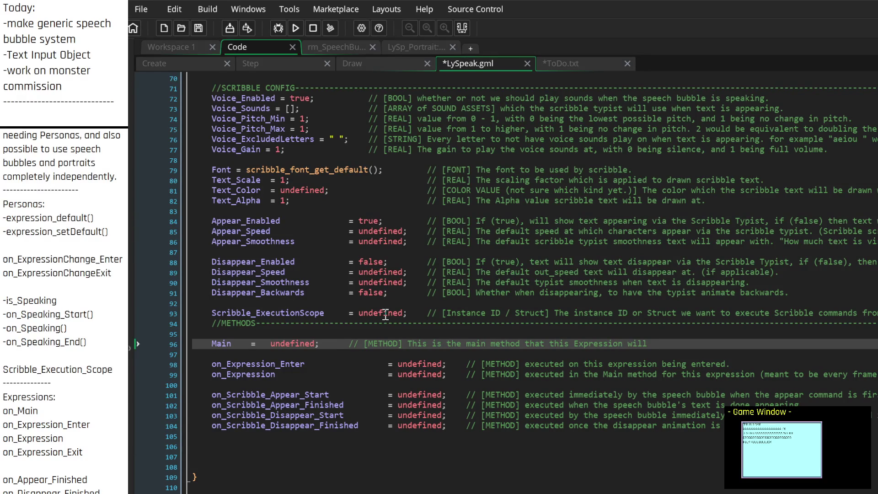
text(presumably )
text(execute every frame.)
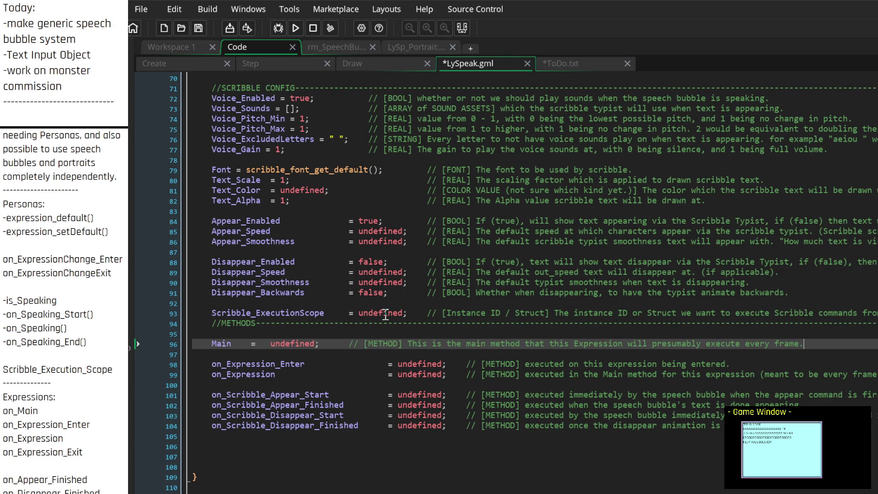
key(BackSpace)
key(BackSpace)
key(BackSpace)
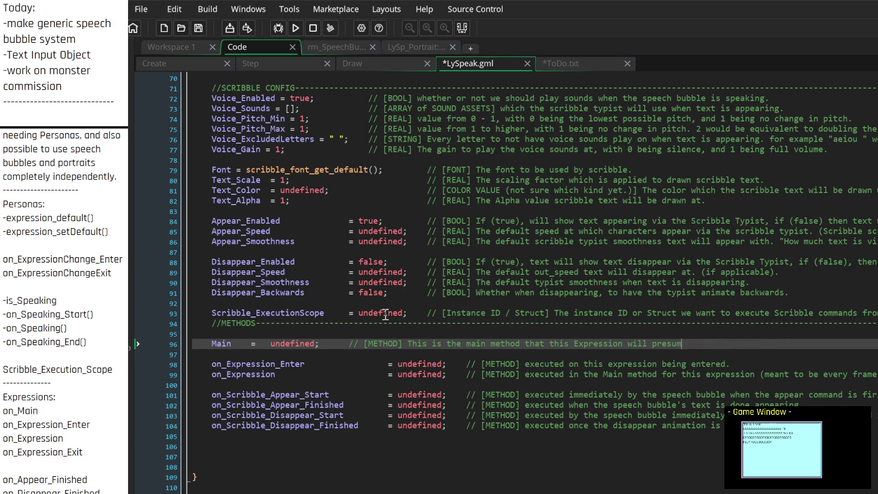
key(BackSpace)
key(BackSpace)
key(BackSpace)
text(r)
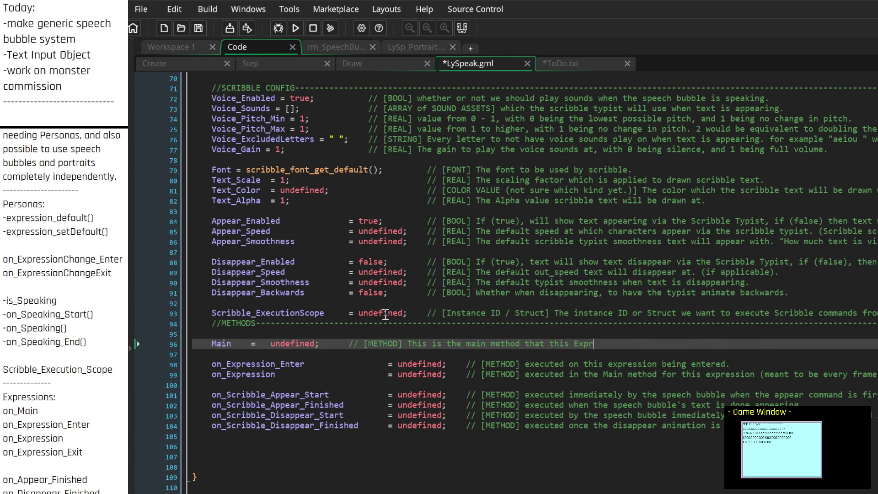
text(ession will presumably execute every fra)
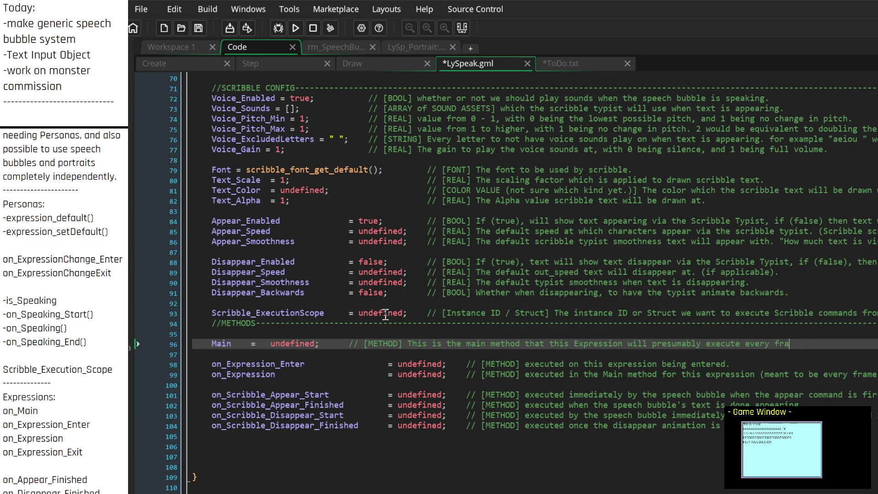
text(me.)
key(Down)
key(Down)
key(Down)
Add on_Expression_Exit = undefined; on line 100 after two blank lines, aligned with the other methods
key(Return)
key(Return)
key(Up)
key(Up)
text(on)
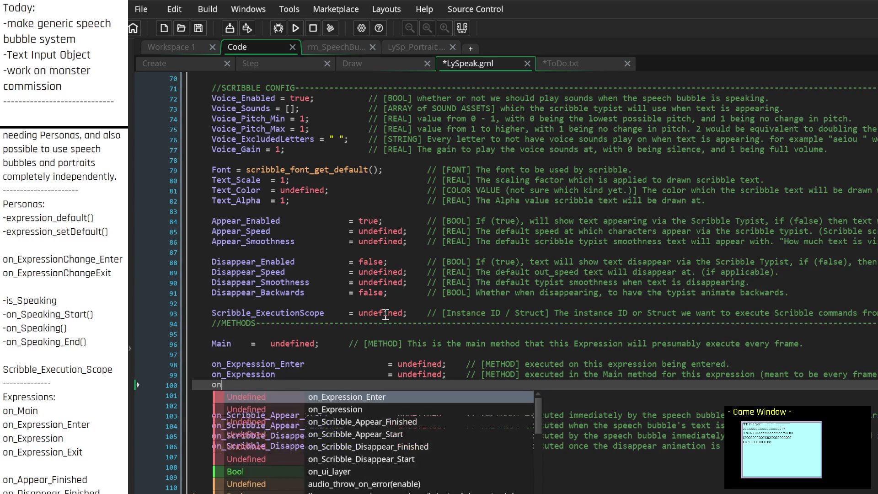
text(_Expression_Exit                  =)
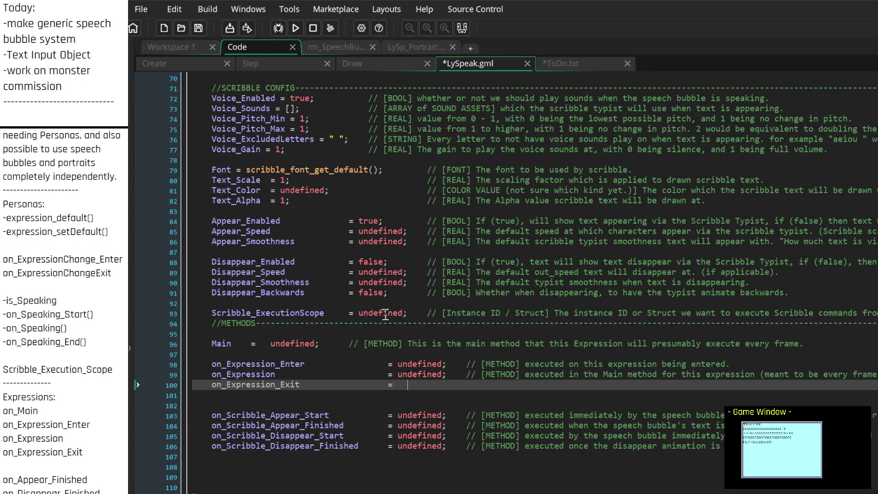
key(Tab)
key(Tab)
key(Tab)
text(= undef)
text(ined;)
key(Up)
key(Up)
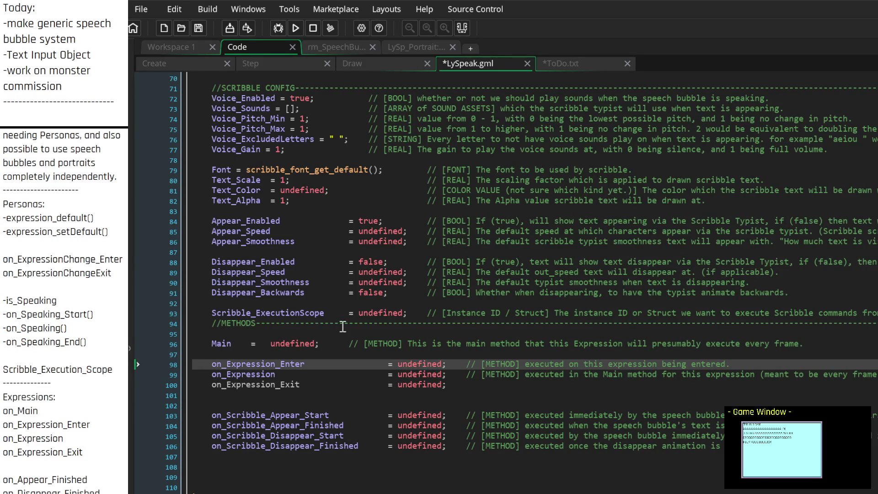
click(175, 346)
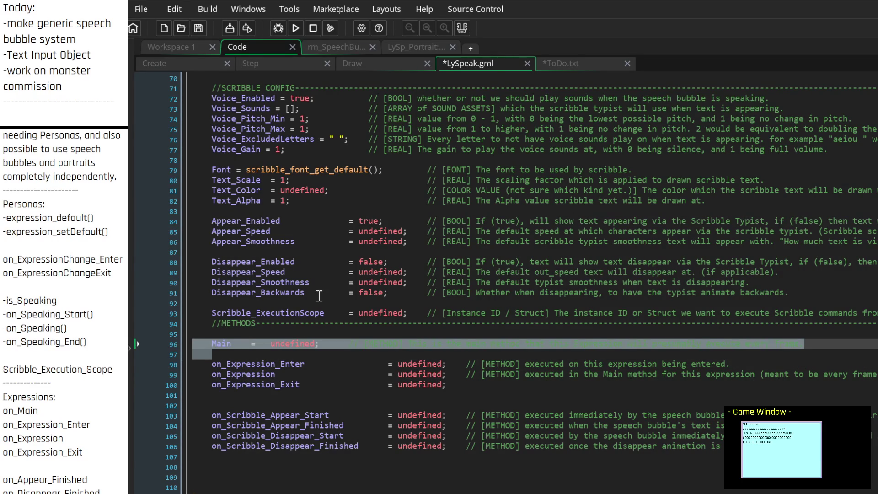
Delete the Main line and erase the old ending of the on_Expression comment
key(BackSpace)
key(BackSpace)
key(Down)
key(Down)
key(Down)
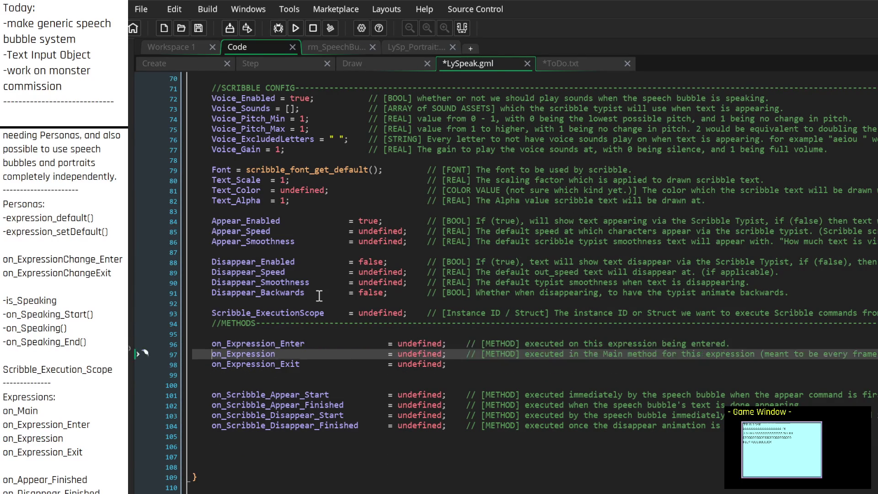
key(Left)
key(BackSpace)
key(BackSpace)
key(BackSpace)
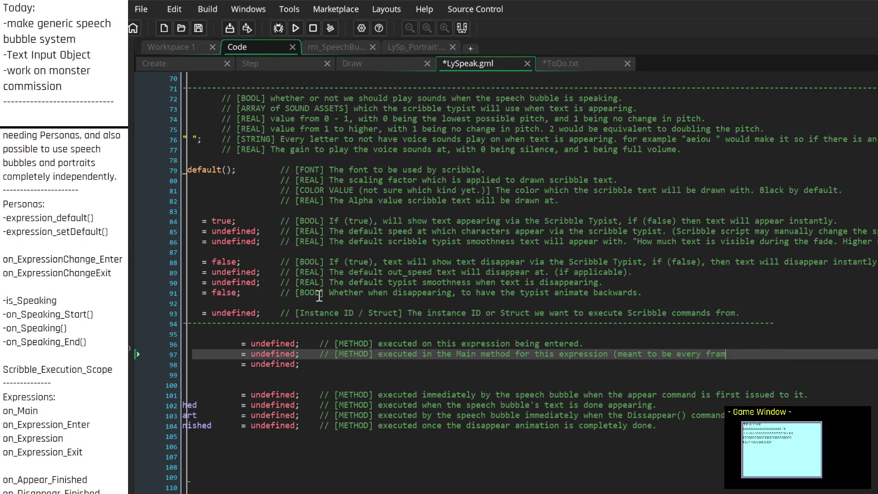
key(BackSpace)
key(BackSpace)
key(BackSpace)
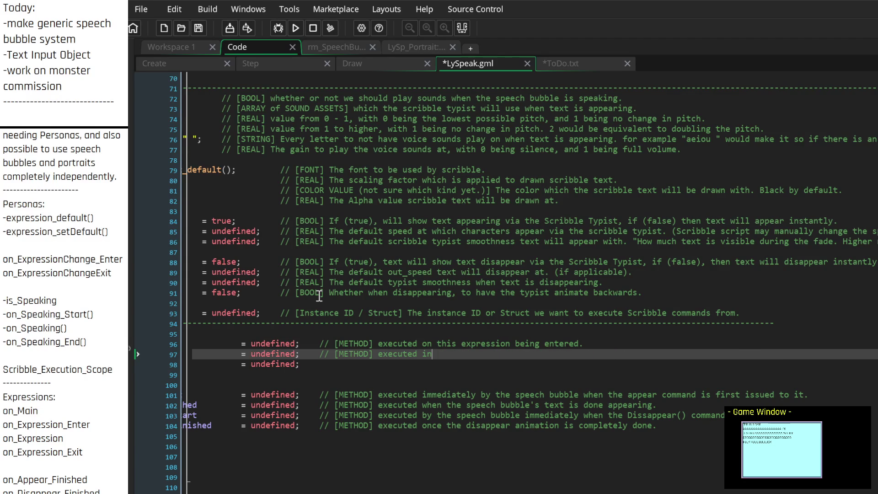
Reword on_Expression's comment to 'executed whenever called (meant to be used every frame most likely...)'
text(every frame)
key(BackSpace)
key(BackSpace)
key(BackSpace)
text(eac)
key(BackSpace)
key(BackSpace)
key(BackSpace)
text(whenever called)
text( ()
text(meant to be )
text(used every )
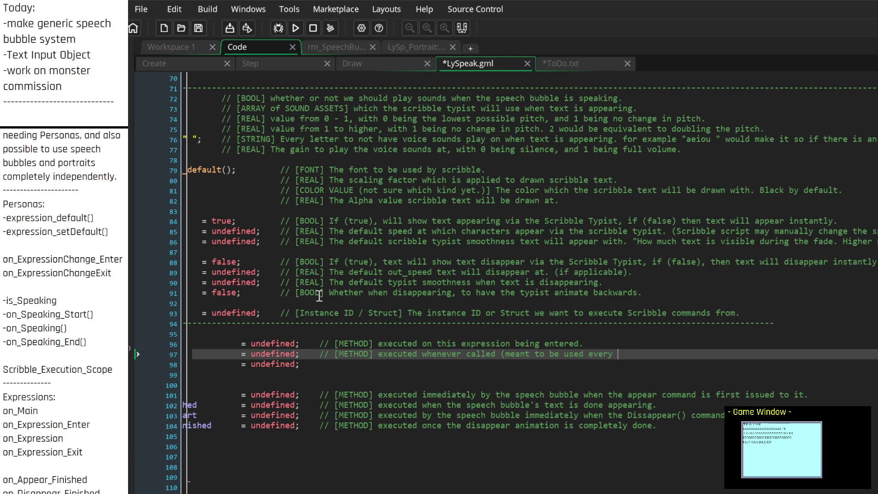
text(frame most likely)
text(, but it's up)
text( to the persona o)
text(b)
key(BackSpace)
key(BackSpace)
key(BackSpace)
text(spea)
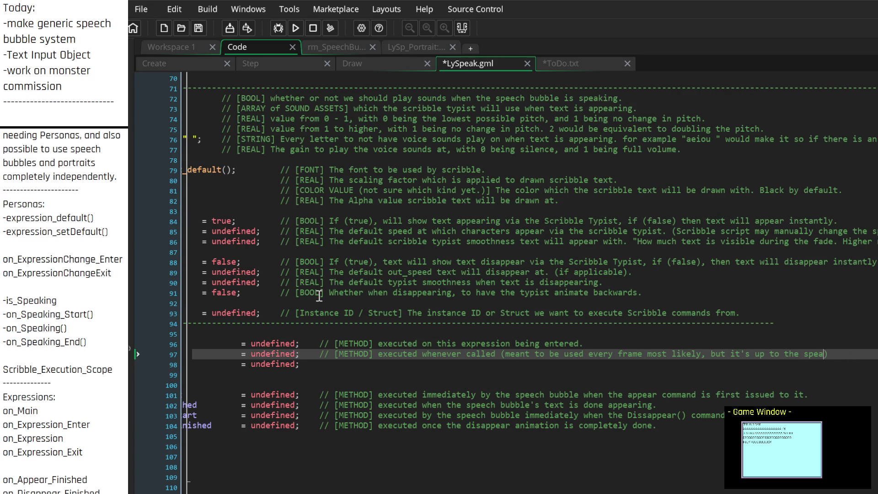
text(ker object.)
key(Down)
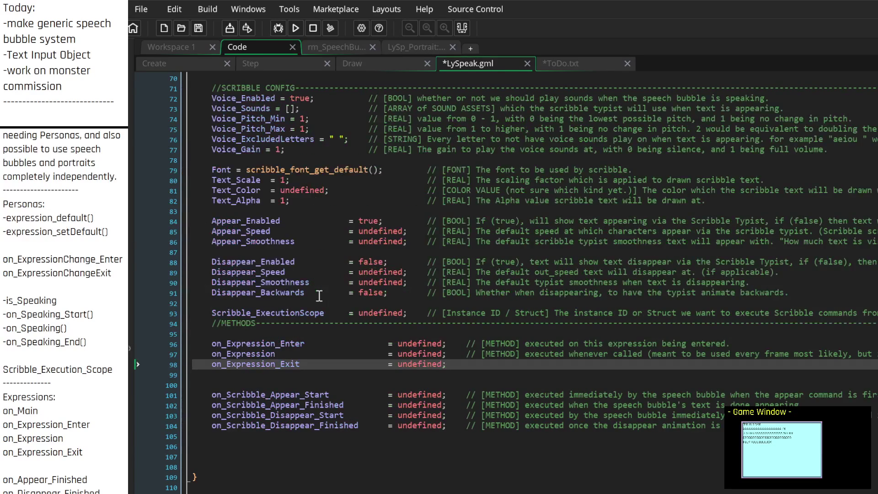
key(End)
Comment on_Expression_Exit as executed when this expression is about to be exited by a speaker/persona change
text(// [M)
text(ETHOD] )
text(executed w)
text(henever the )
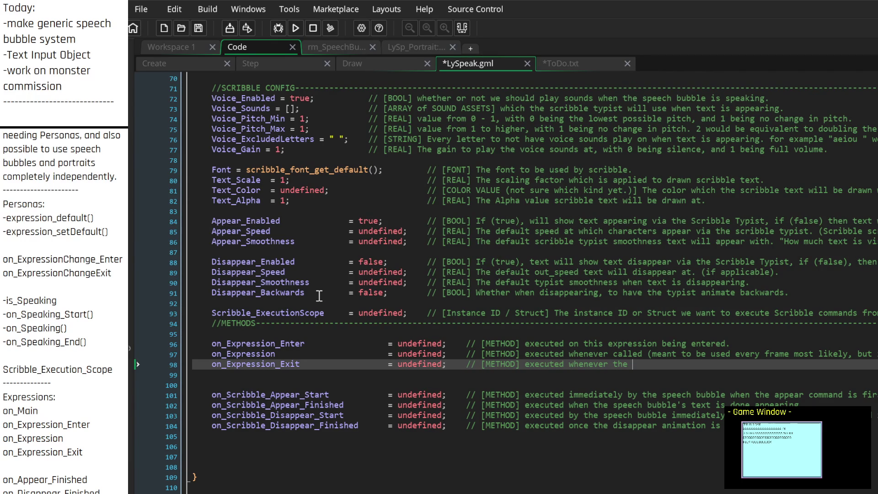
text(expression)
key(BackSpace)
key(BackSpace)
key(BackSpace)
key(BackSpace)
key(BackSpace)
key(BackSpace)
text(when)
text( this expression is about to be exited.)
key(Down)
key(Down)
key(Up)
key(BackSpace)
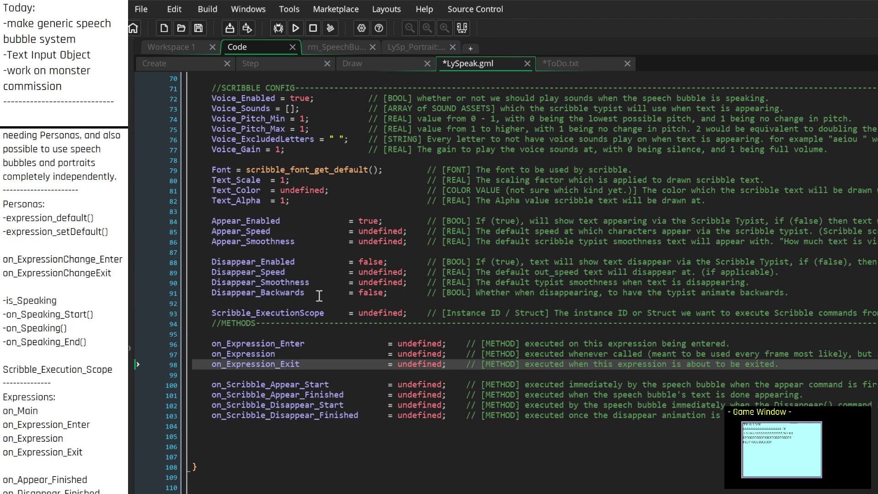
text(when a spea)
text(ker / persona changes off of )
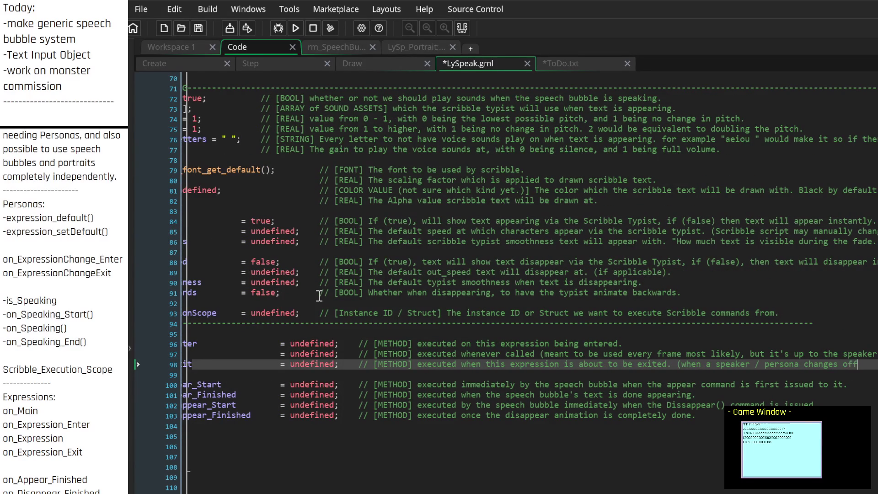
text(this express)
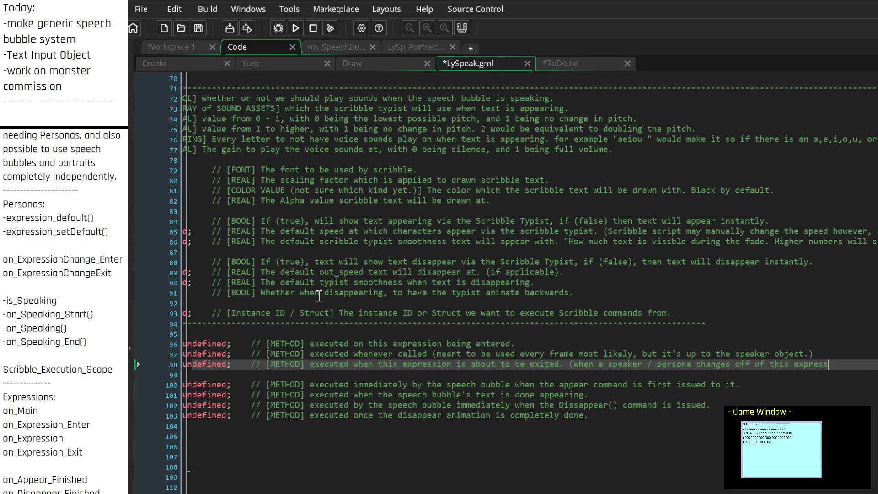
text(ion to something else))
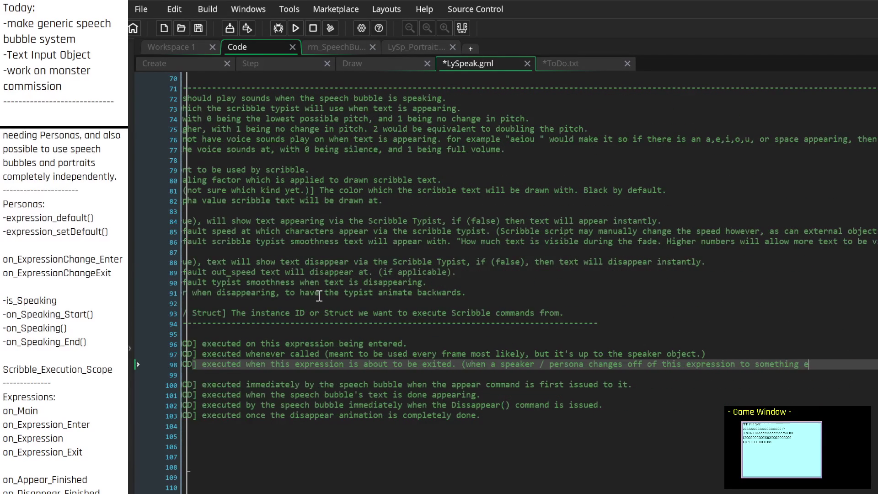
key(Down)
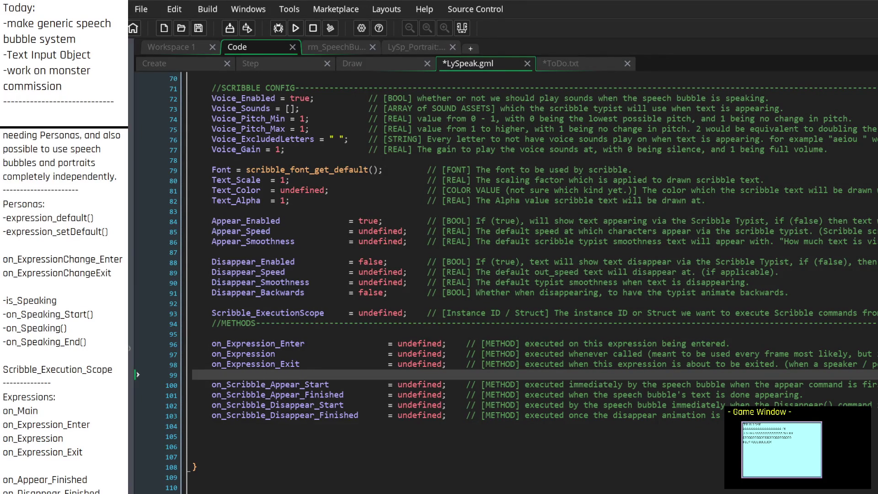
scroll(506, 282, down, 2)
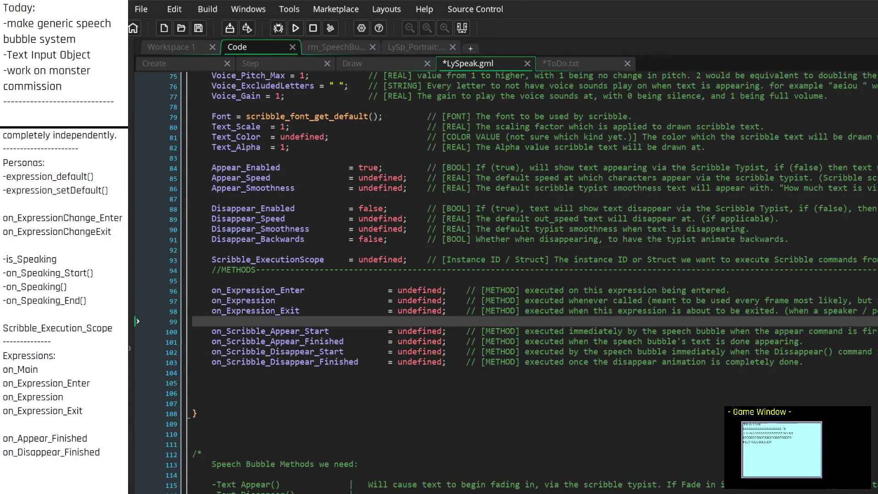
Open a line after the expression methods and declare on_Speaking_Start = undefined; with a [METHOD] comment
click(254, 280)
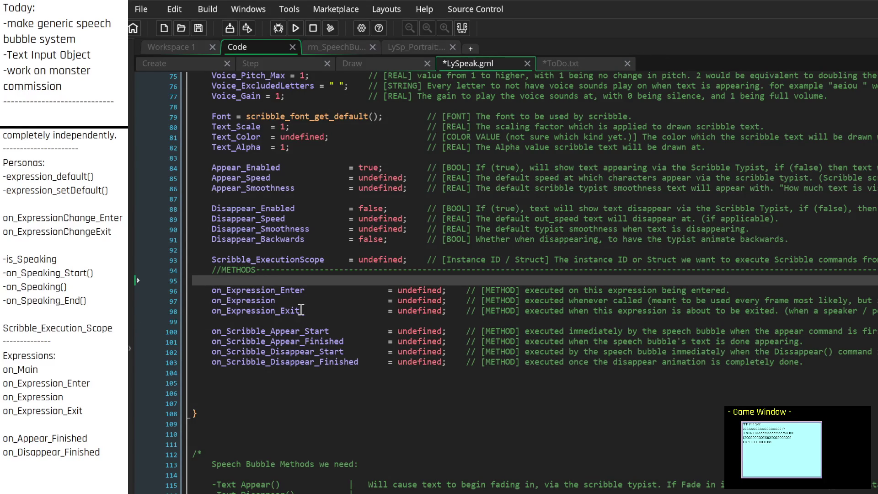
click(289, 323)
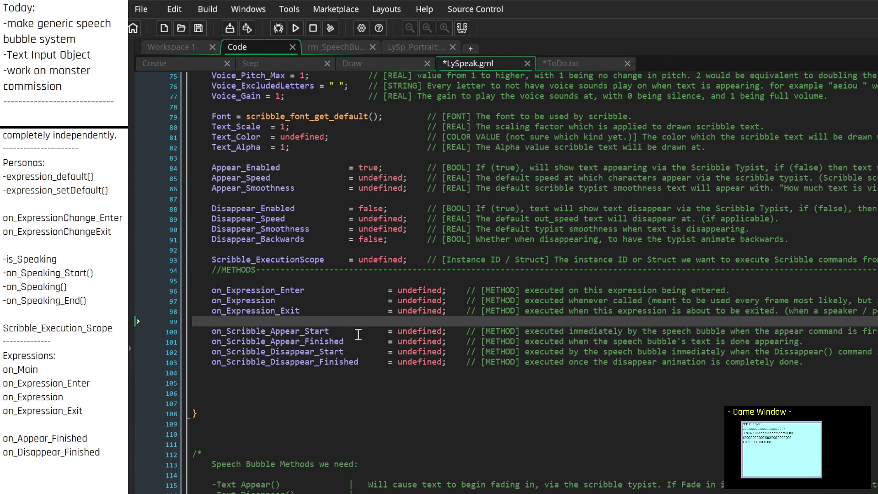
scroll(382, 348, up, 1)
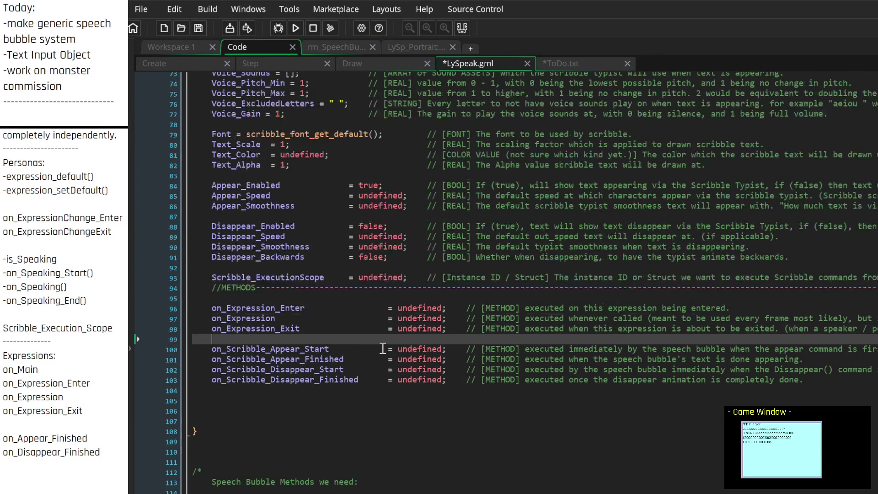
click(299, 299)
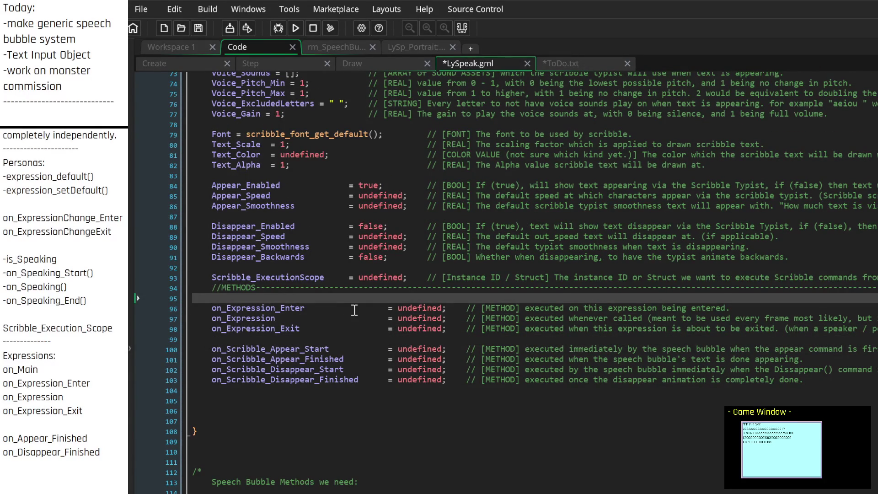
key(Down)
key(Down)
key(Down)
key(Up)
key(Return)
key(Return)
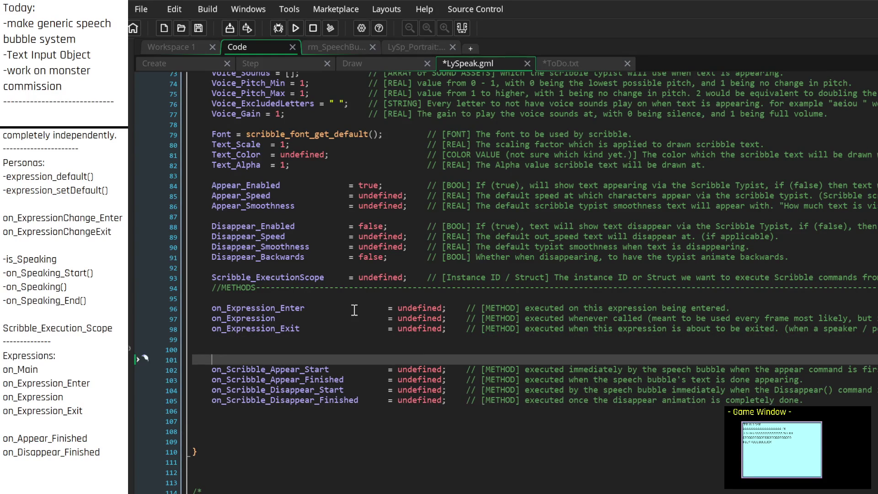
key(Up)
text(on)
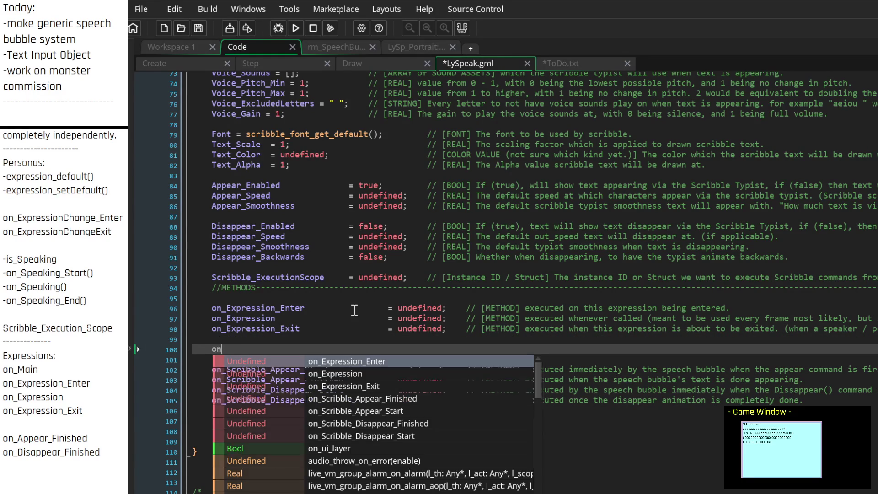
text(_Speaking_Start)
key(Tab)
key(Tab)
text(= u)
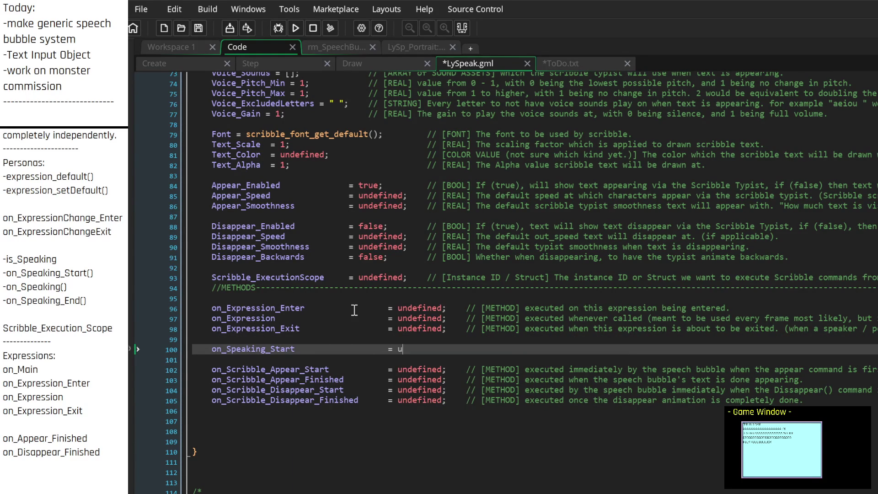
text(ndefined;)
text(// [])
text(METHOD)
Word the comment 'executed whenever the speaker is Speaking'
text(exe)
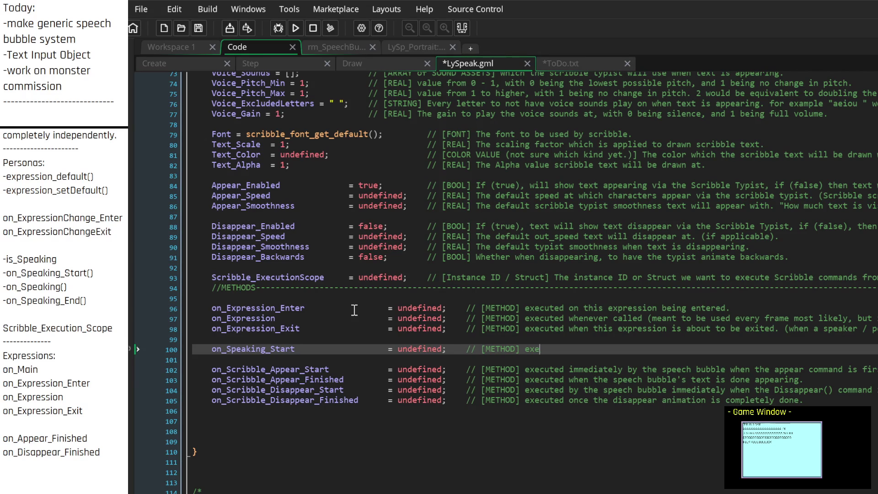
text(cuted whenever )
text(this)
key(BackSpace)
key(BackSpace)
key(BackSpace)
key(BackSpace)
key(BackSpace)
key(BackSpace)
text(ever)
text(the Persona )
text(is )
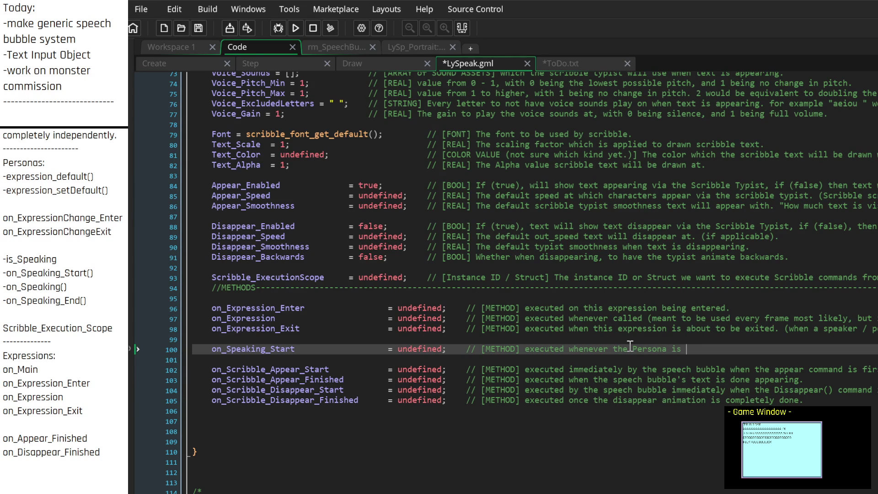
text(Speaking)
key(BackSpace)
key(BackSpace)
key(BackSpace)
text(speaker)
key(End)
Add the note '(typically a speaker is speaking when words other than whitespace is appearing via the typist.)'
text(This is w)
text(here we;)
key(BackSpace)
text('ll do )
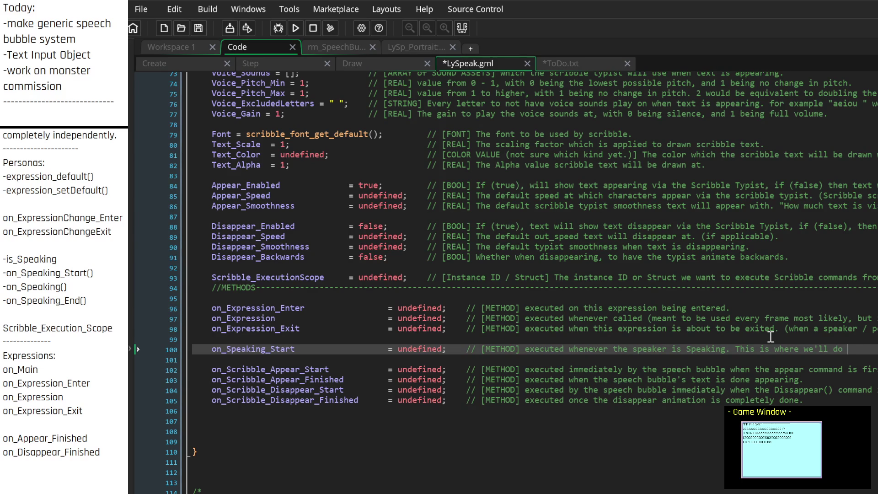
text(things)
text( like)
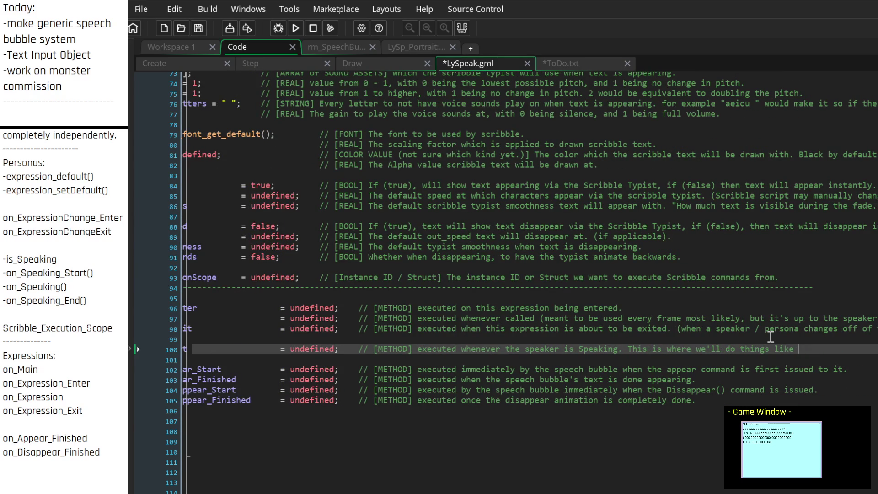
key(BackSpace)
key(BackSpace)
key(BackSpace)
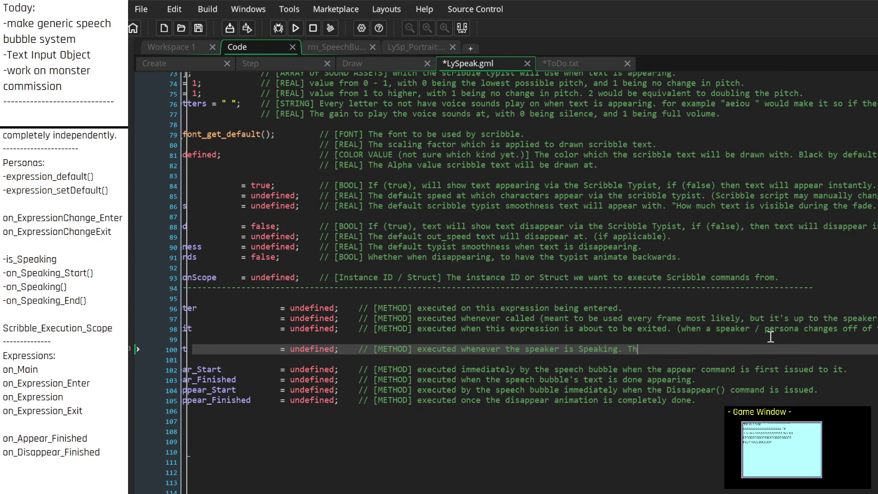
text((typically)
text( a speaker is spea)
text(king when)
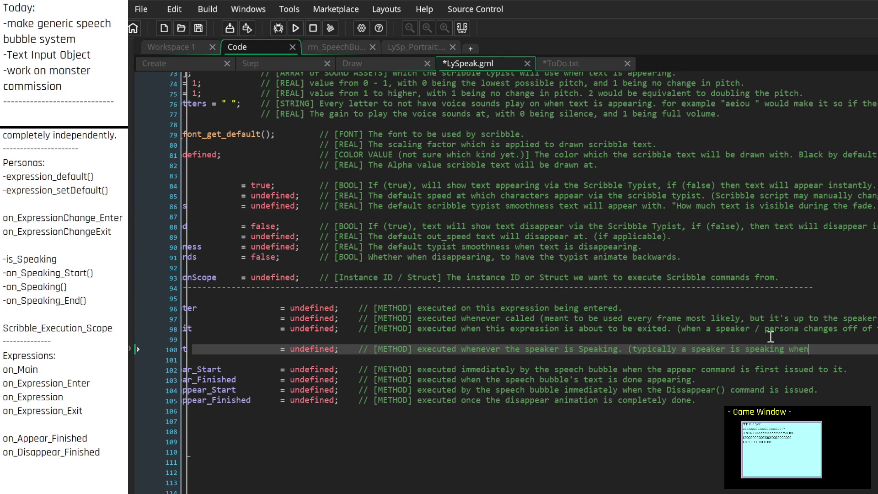
text( words otehr t)
key(BackSpace)
key(BackSpace)
key(BackSpace)
text(her than whitespace is ap)
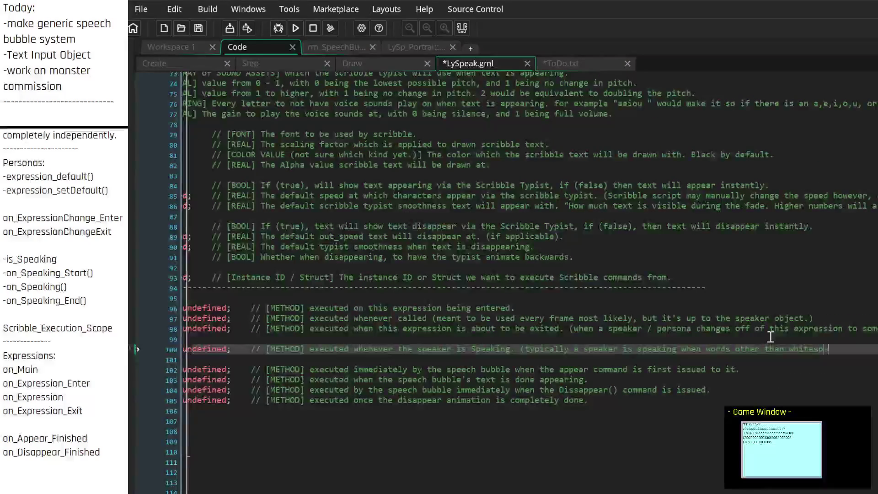
text(pearing )
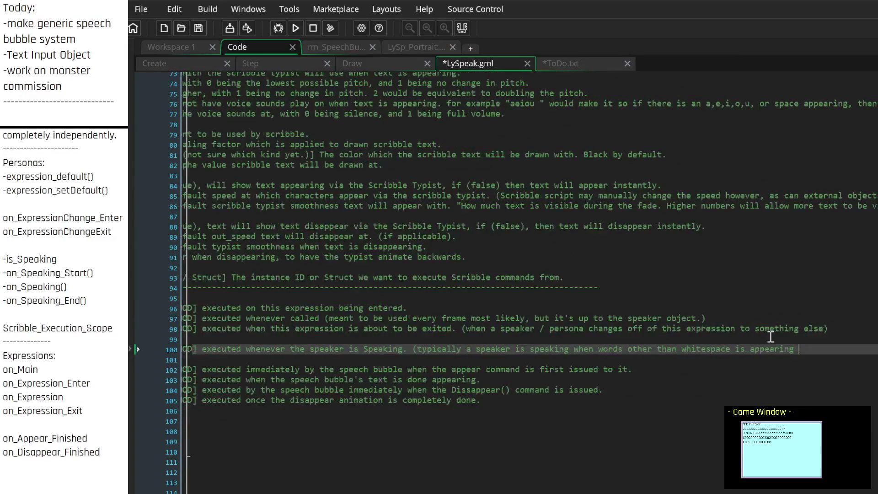
text(in the speech bu)
text(bble via the typist. )
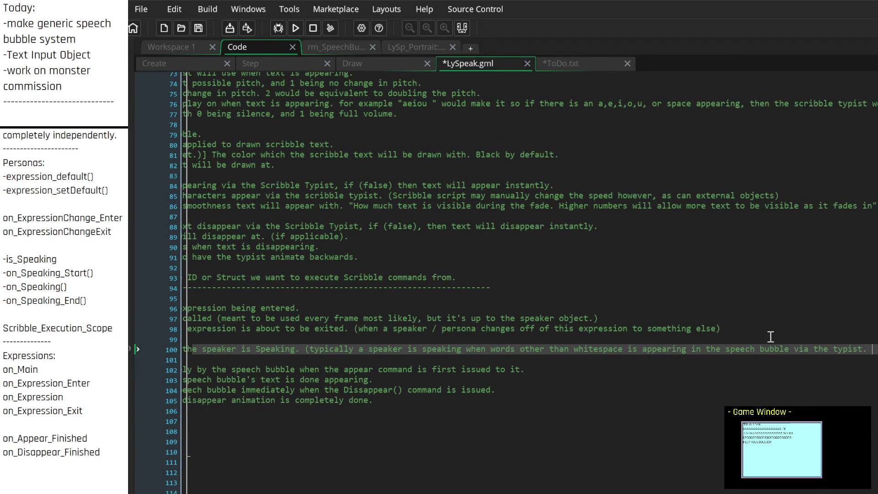
text(T)
key(BackSpace)
key(BackSpace)
text())
key(Return)
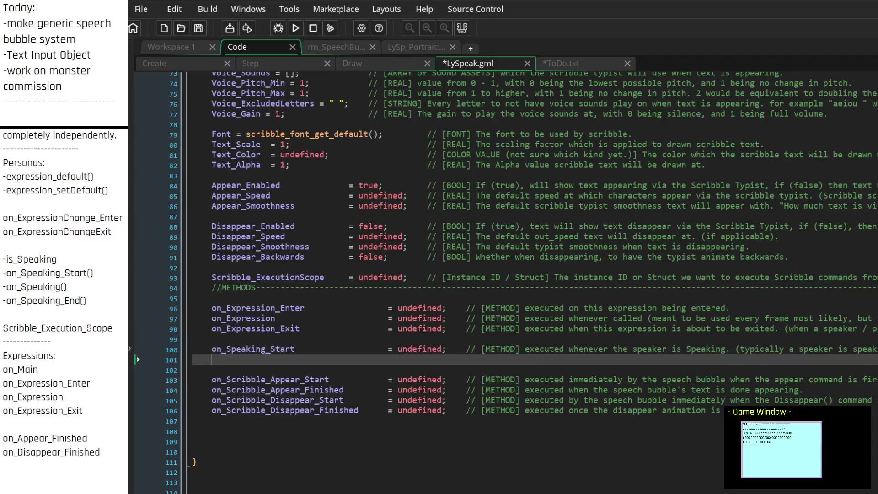
Declare on_Speaking = undefined; commented '[METHOD] executed every frame that the speaker is speaking.'
text(on_Speaking)
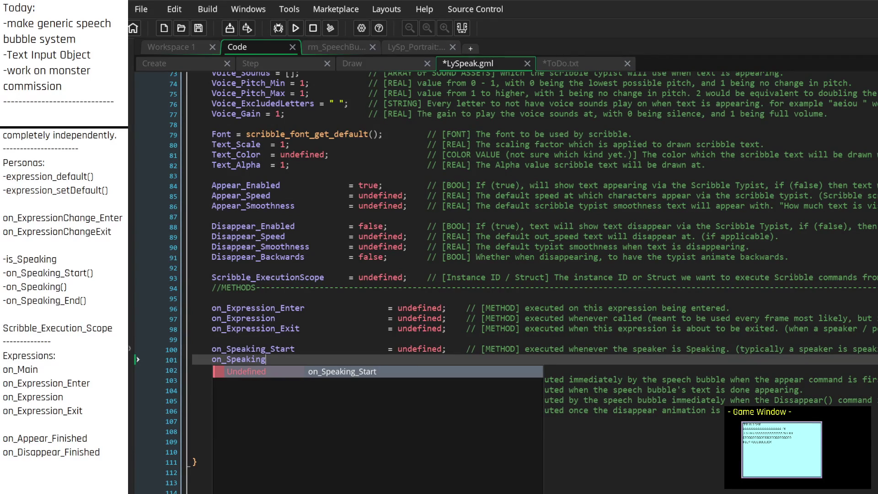
text(_)
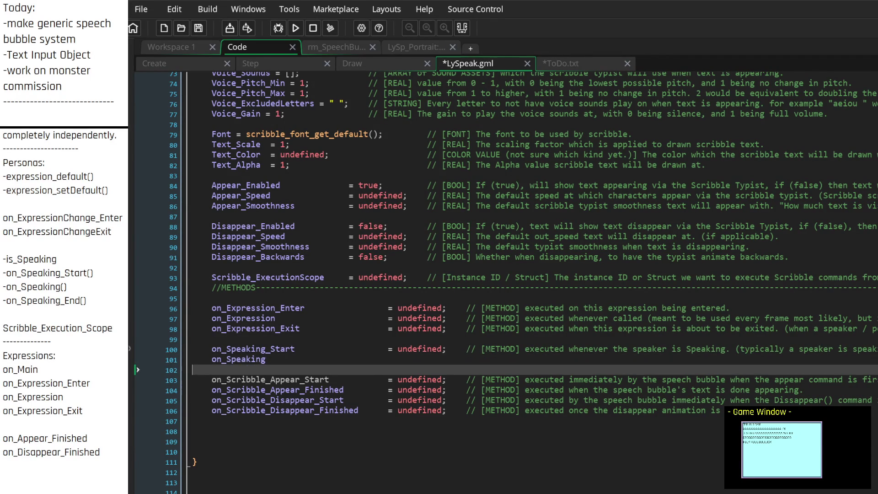
text( = )
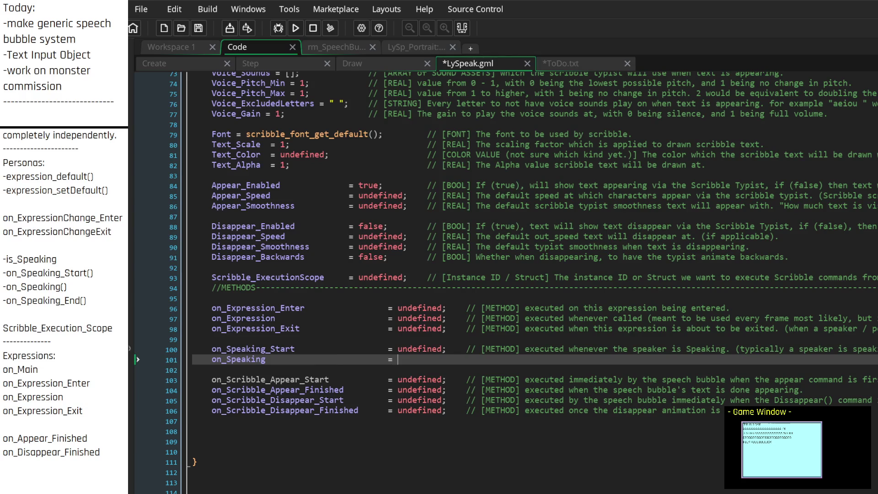
text(undef)
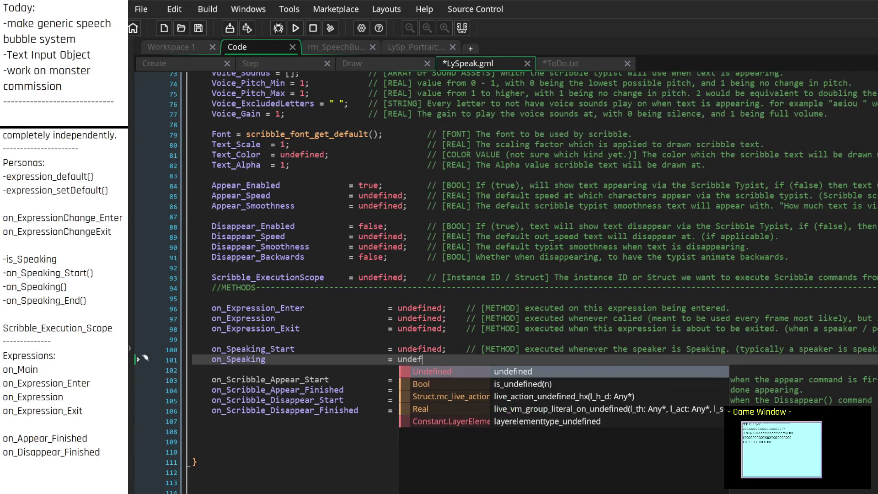
text(ined;// [METHOD]executed b)
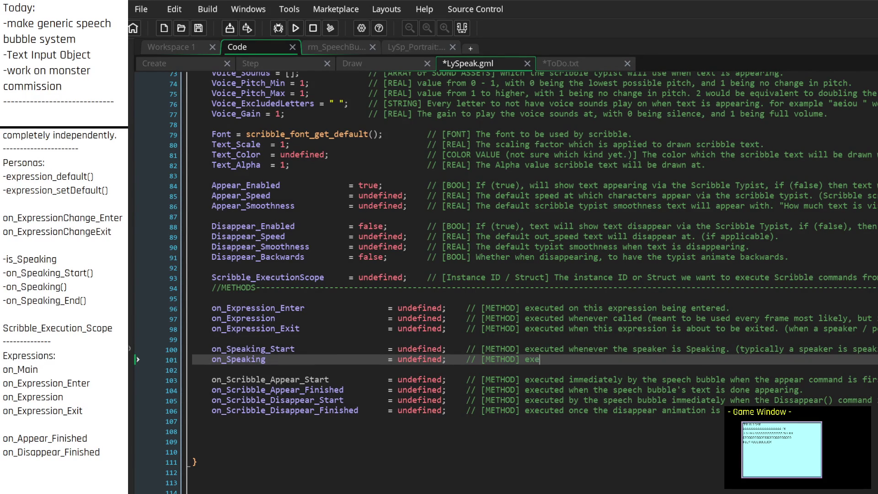
key(BackSpace)
text((likely every )
text(frame))
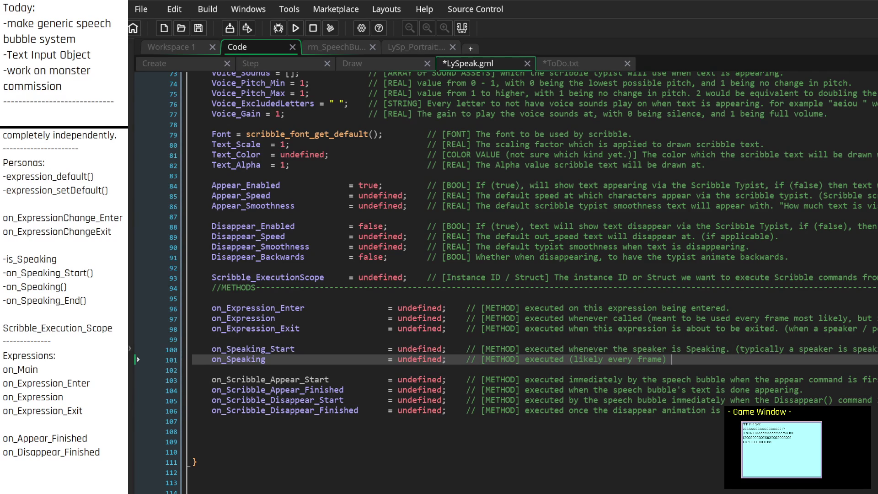
key(BackSpace)
key(BackSpace)
key(BackSpace)
text(every frame that )
text(the speae)
key(BackSpace)
key(BackSpace)
text(aker is)
text( speaking.)
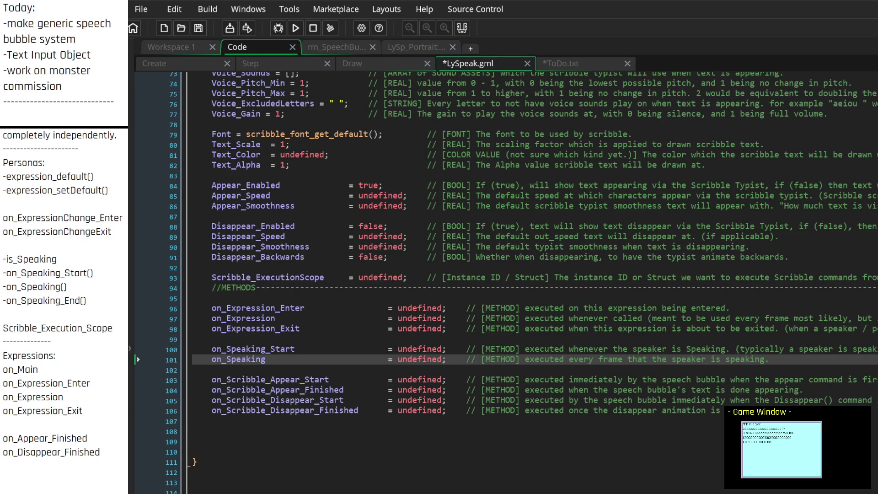
key(Return)
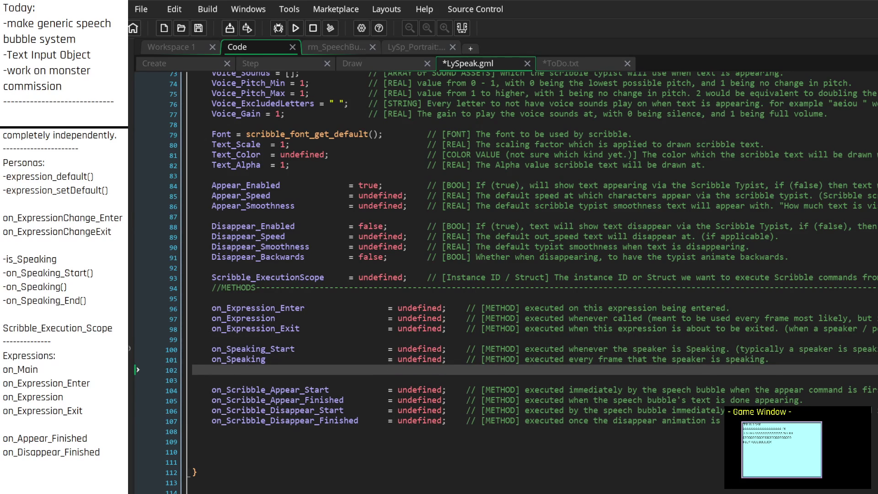
Declare on_Speaking_End = undefined; commented '[METHOD] executed once when the speaker stops speaking.'
text(on_Speaking_E)
text(nd)
key(Tab)
key(Tab)
key(Tab)
text(= und)
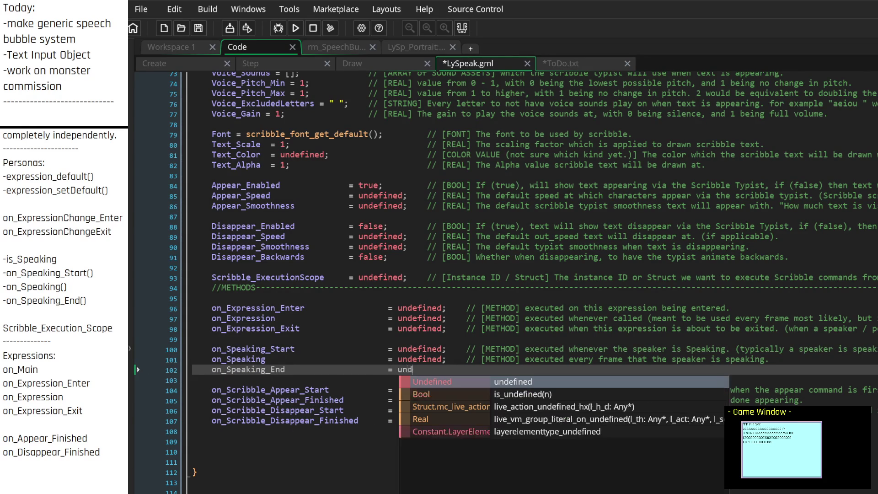
text(efined;    //)
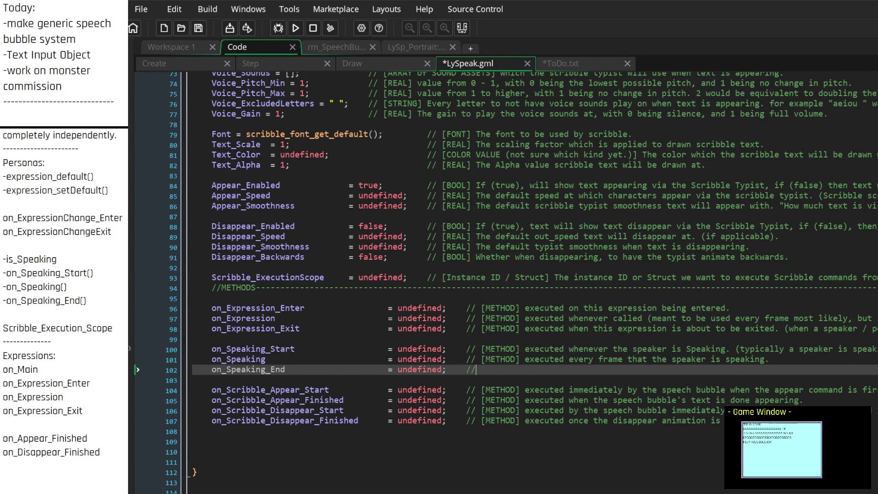
text( [METHOD] )
text(executed )
text(when the S)
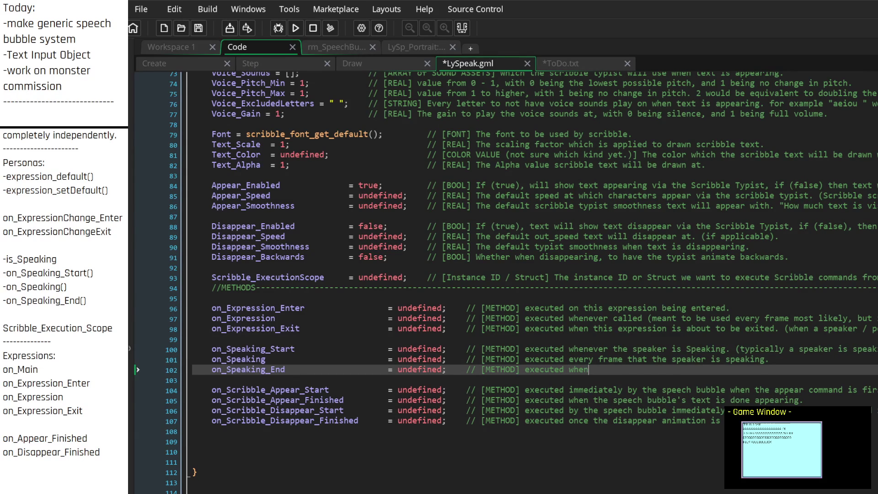
key(BackSpace)
key(BackSpace)
key(BackSpace)
text(once when the spea)
text(ker stops speak)
text(ing.)
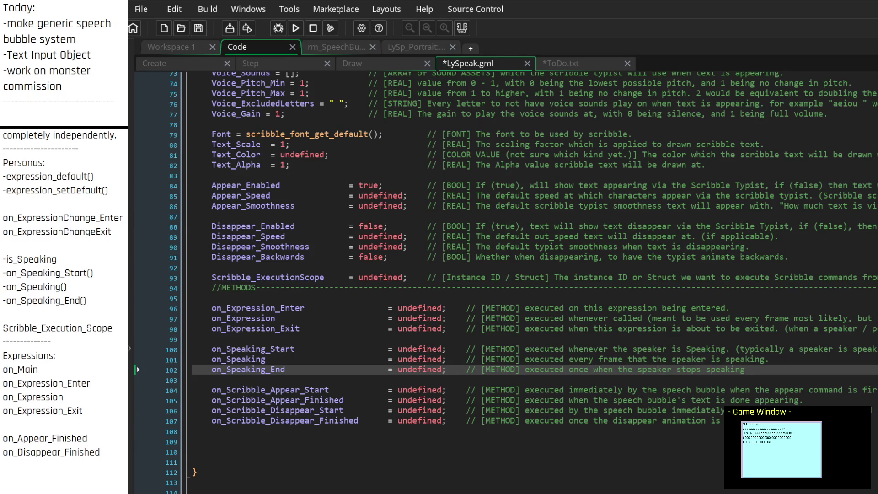
key(Up)
key(Up)
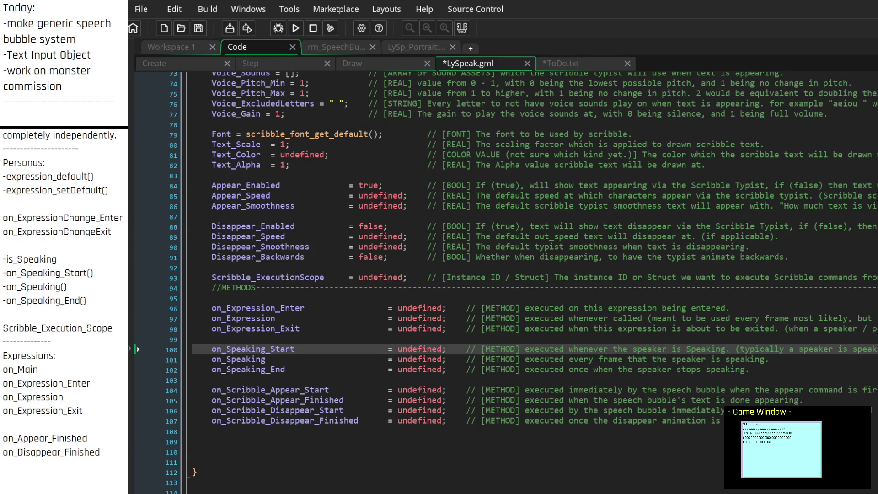
Change the on_Speaking_Start comment to 'executed once when the speaker starts Speaking'
text(once)
key(Delete)
key(Delete)
key(Delete)
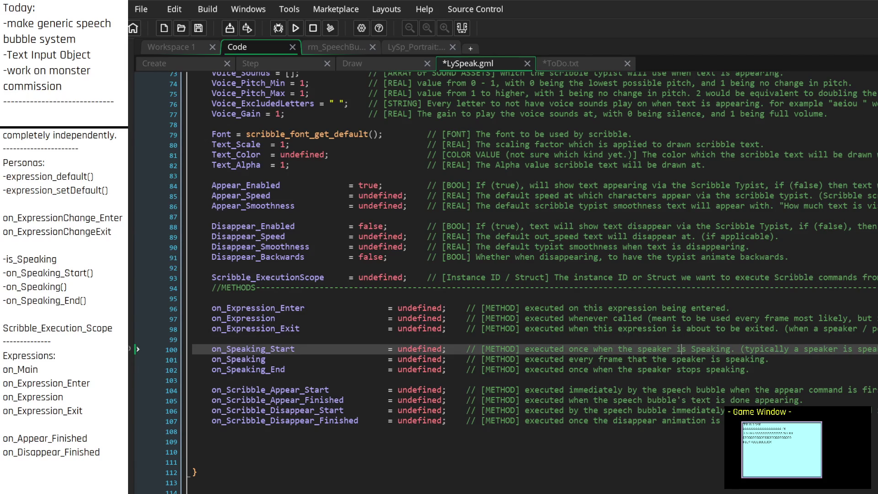
key(BackSpace)
key(BackSpace)
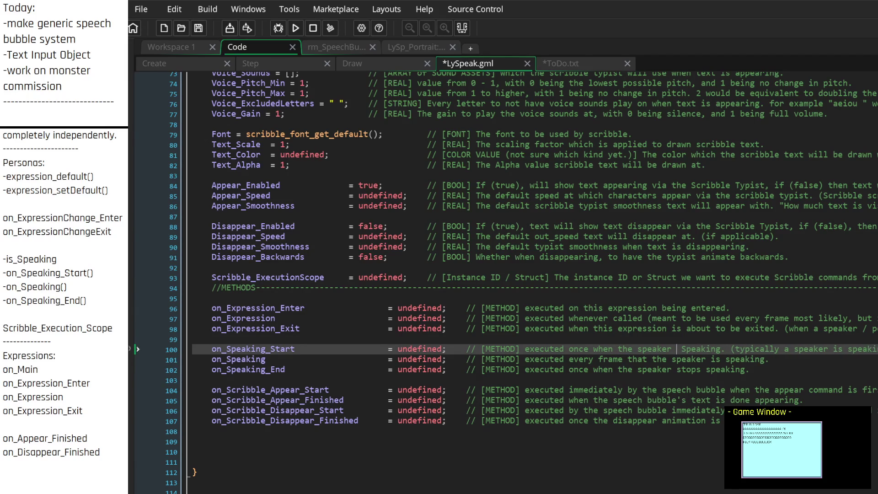
text(starts)
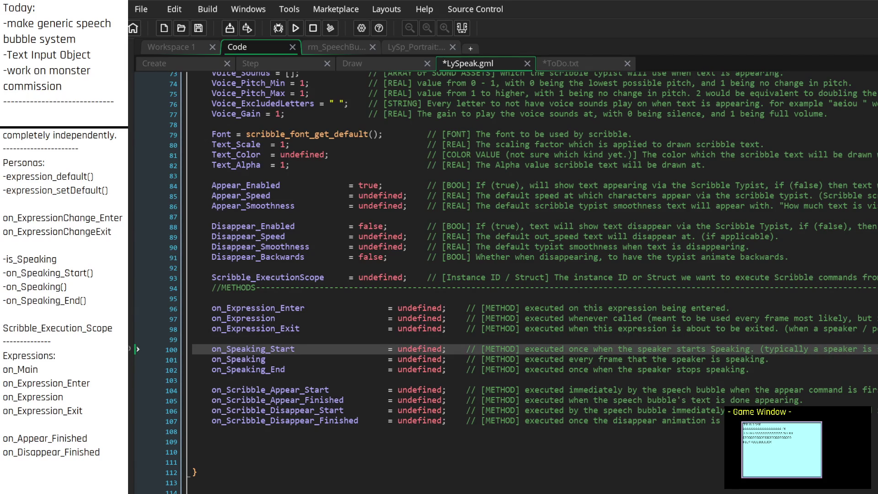
key(Down)
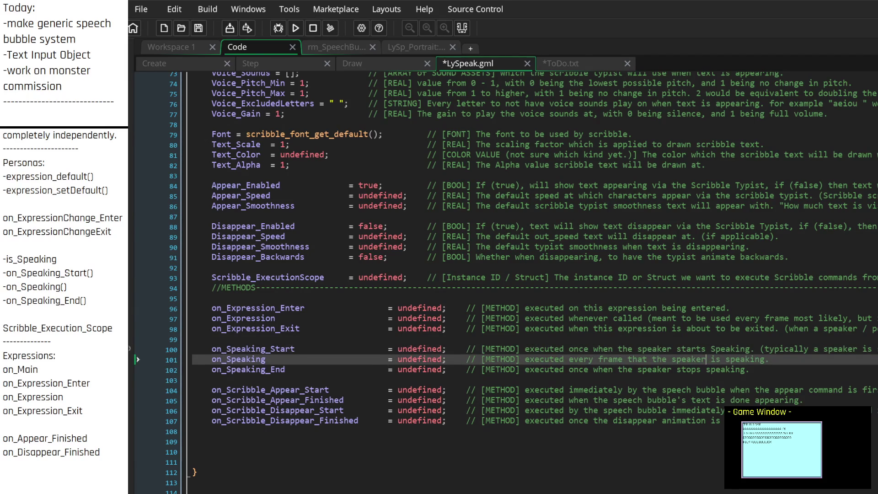
Review the speaking methods and tidy the blank lines around on_Speaking_Start
click(369, 369)
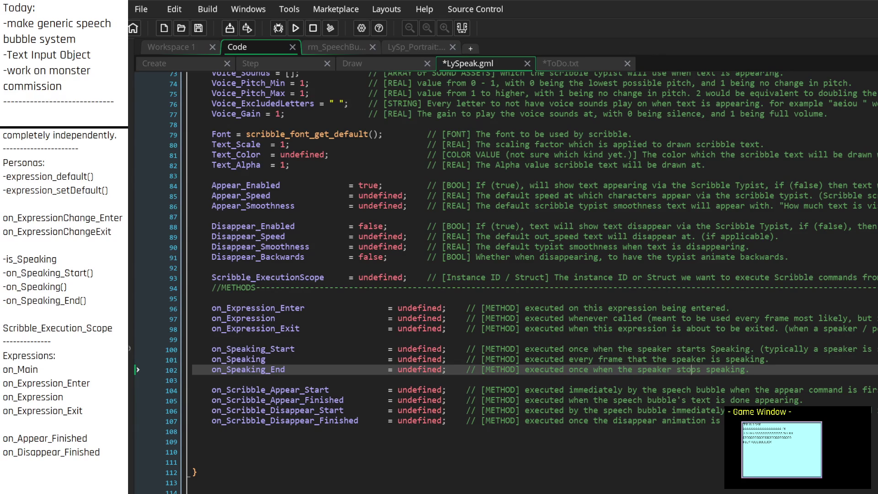
key(Down)
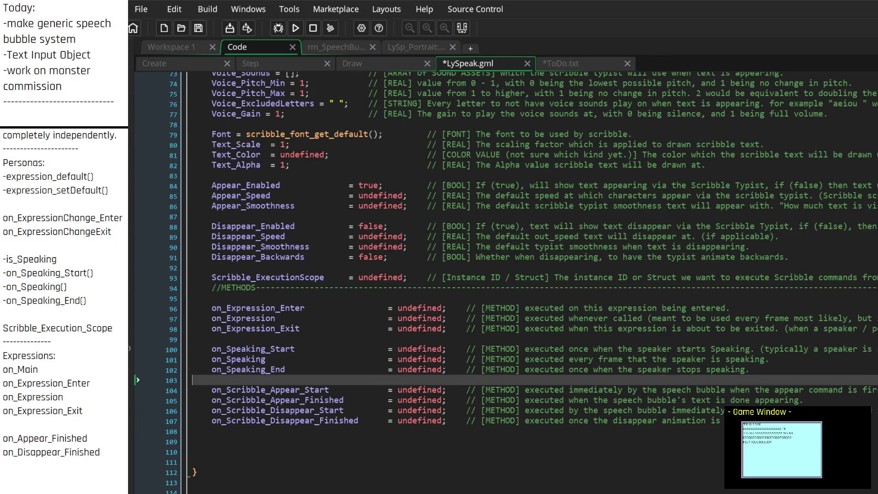
click(750, 369)
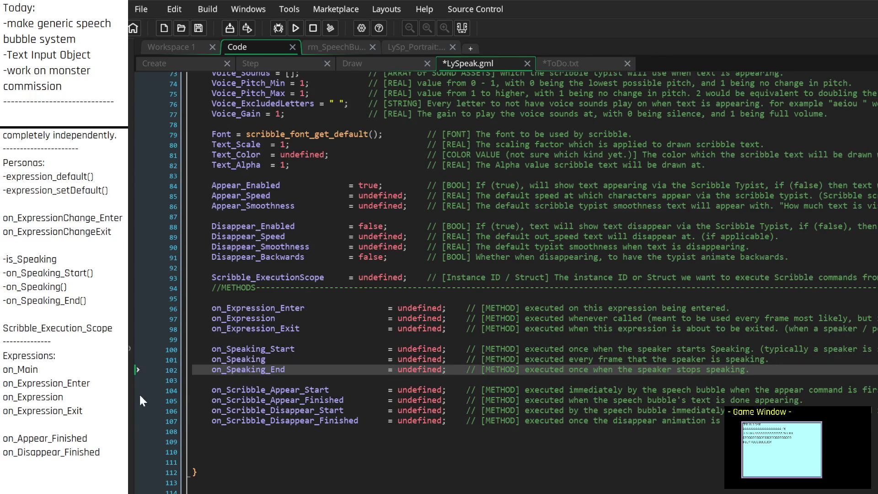
click(241, 341)
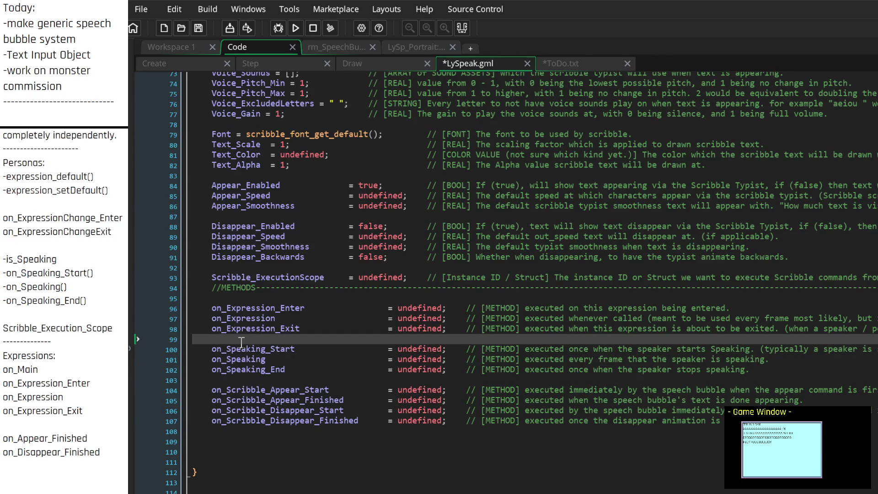
key(Return)
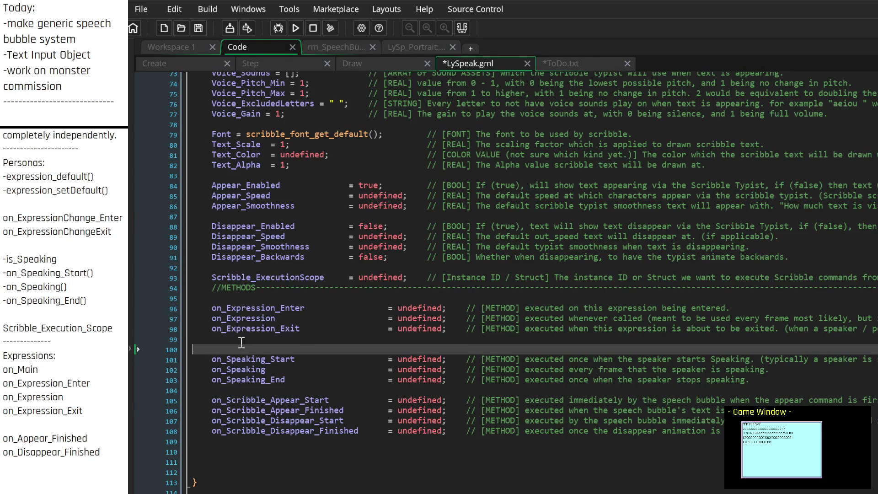
key(BackSpace)
key(Down)
key(Down)
key(Down)
key(Down)
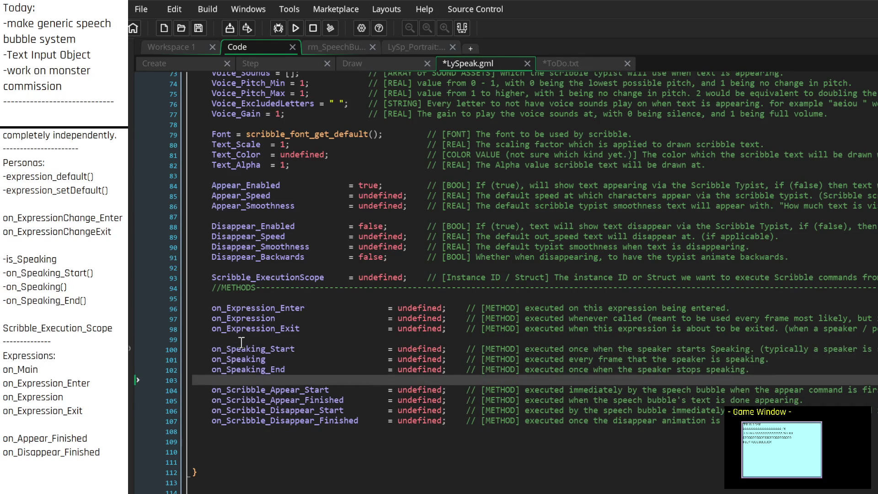
key(Down)
key(Down)
key(Down)
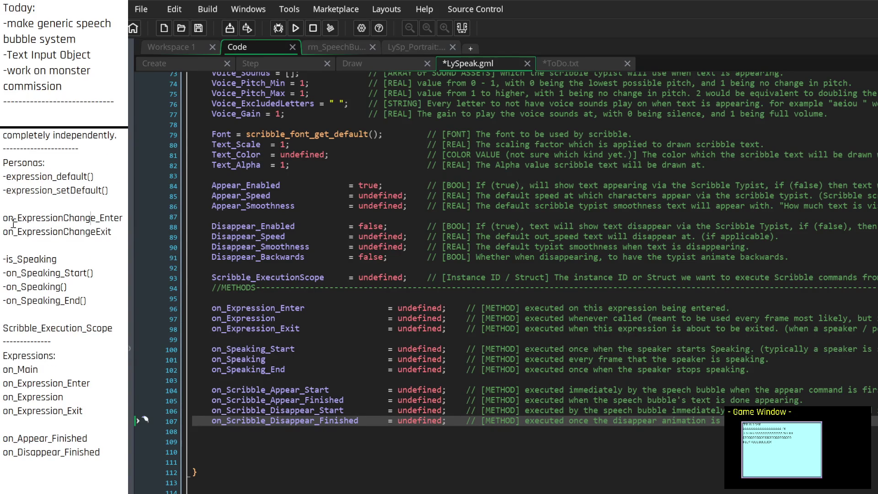
Save all changed files, LySpeak.gml and ToDo.txt, and start a blank Note3.txt note
drag(8, 222, 2, 172)
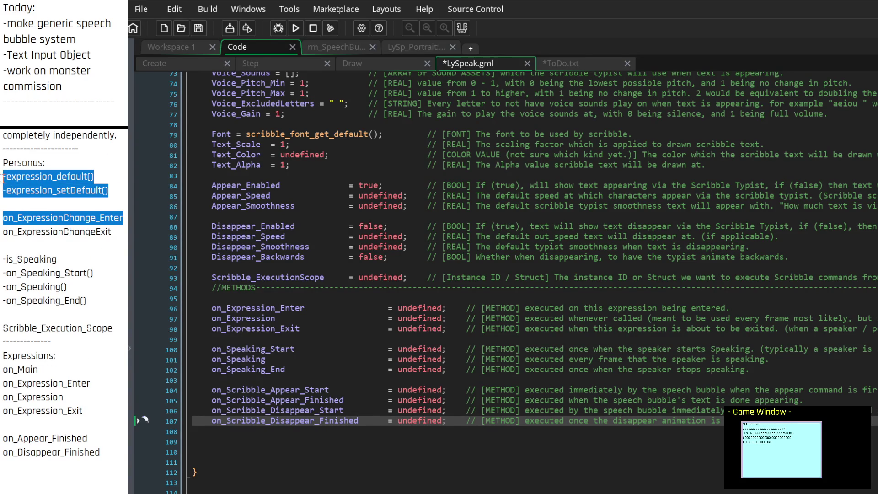
click(10, 178)
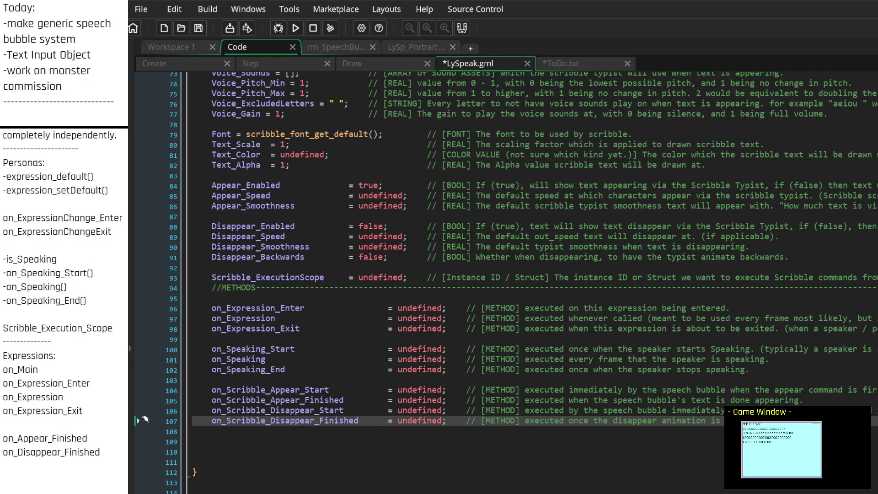
scroll(504, 274, up, 2)
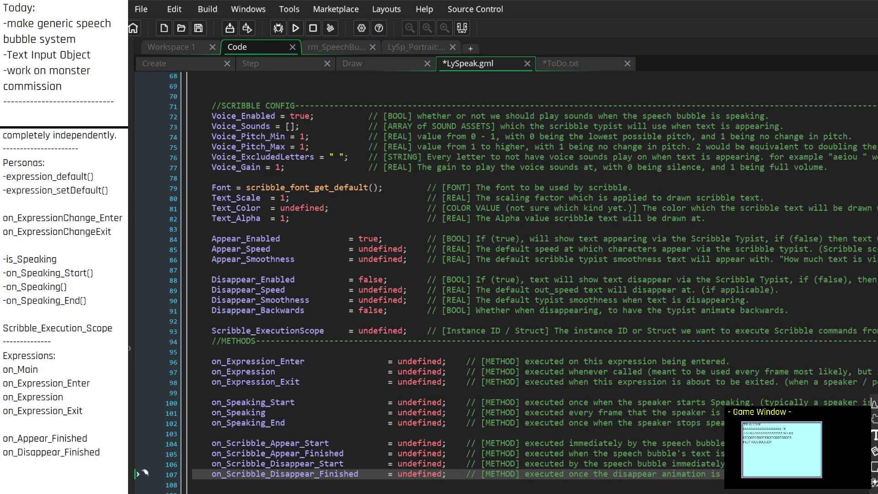
key(ctrl+s)
key(alt+n)
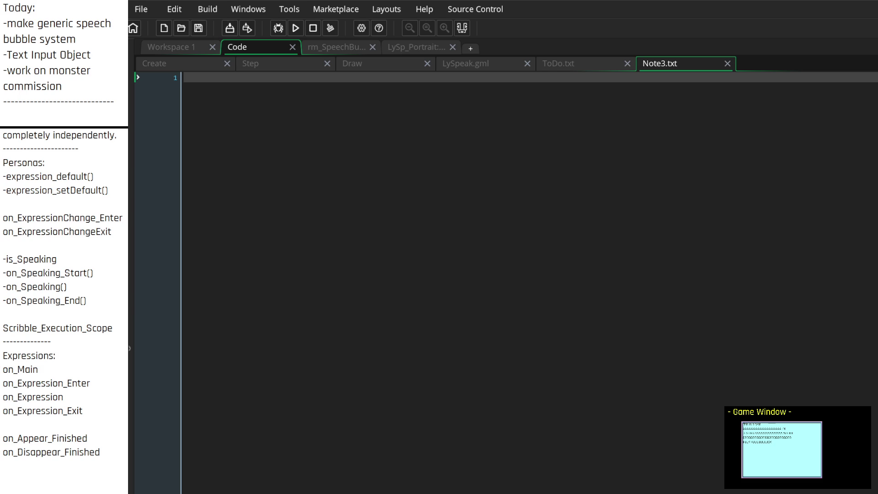
Type the heading 'Concepts in LySpeak' with a first dashed entry '-Expressions'
click(350, 97)
text(Concepts in )
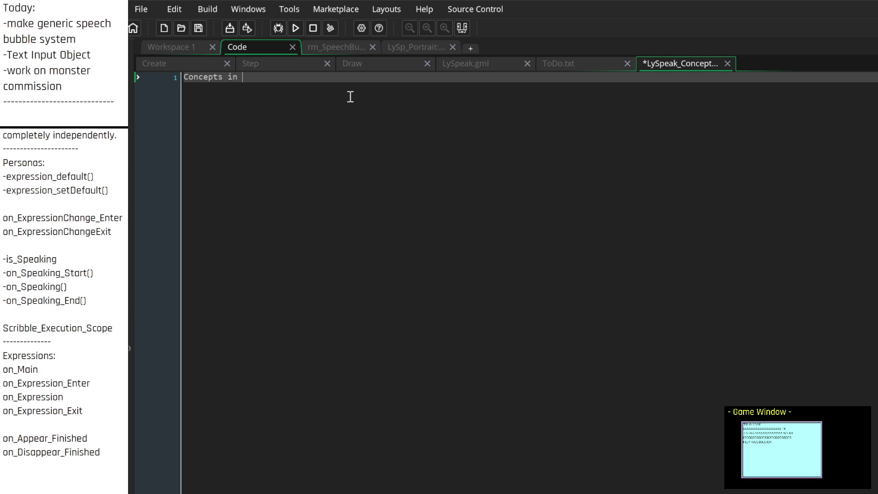
text(LySpeak)
key(Return)
key(Return)
text(-)
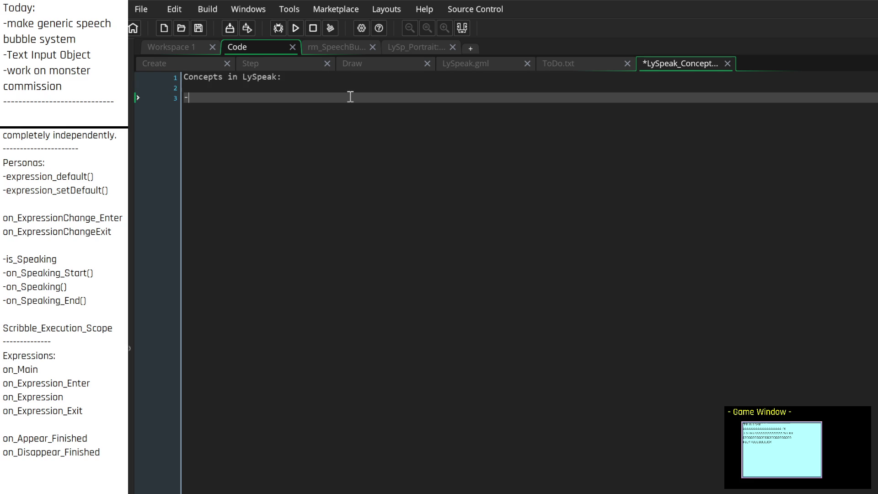
text(Expressions)
key(Return)
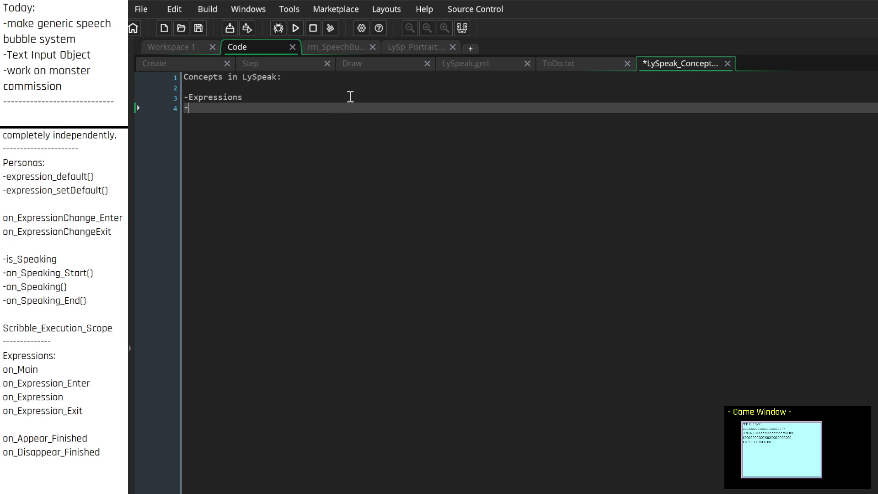
key(Up)
key(Up)
key(Return)
key(Up)
key(Down)
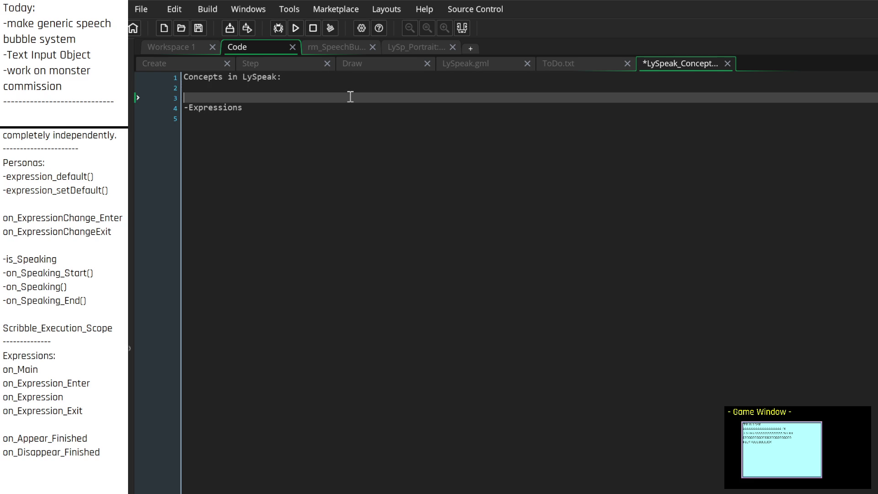
Add '-Personas' and '-Speakers' above Expressions in the list
text(-Personas)
key(Down)
key(Down)
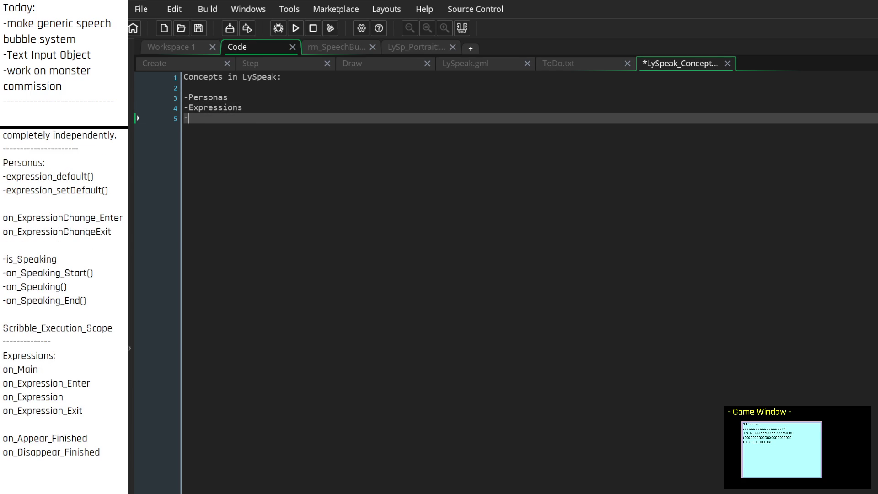
key(BackSpace)
key(Up)
key(Up)
key(Up)
key(Return)
text(-Speakers)
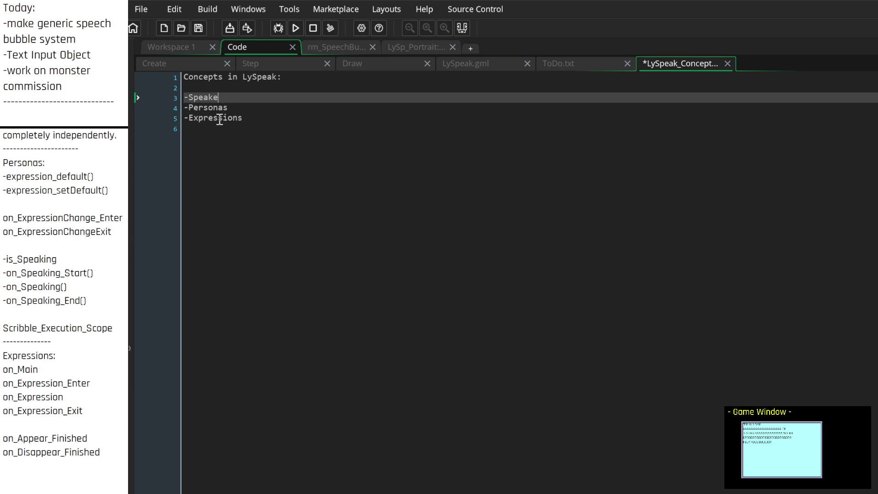
Add a second group listing '-SpeechBubbles' and '-Portraits' below the list
key(Down)
key(Down)
key(Down)
key(Return)
key(Return)
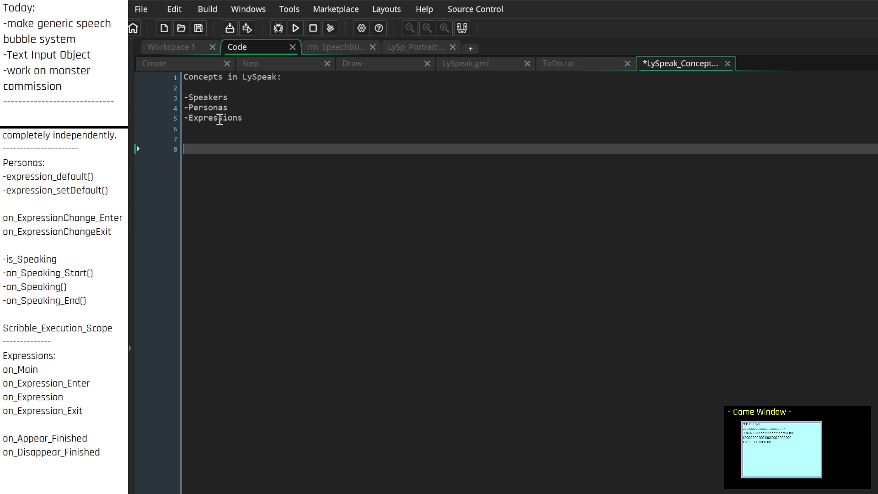
key(BackSpace)
key(BackSpace)
key(Return)
text(-Speech)
text( B)
key(BackSpace)
key(BackSpace)
text(Bubbl)
text(es)
key(Return)
text(-Port)
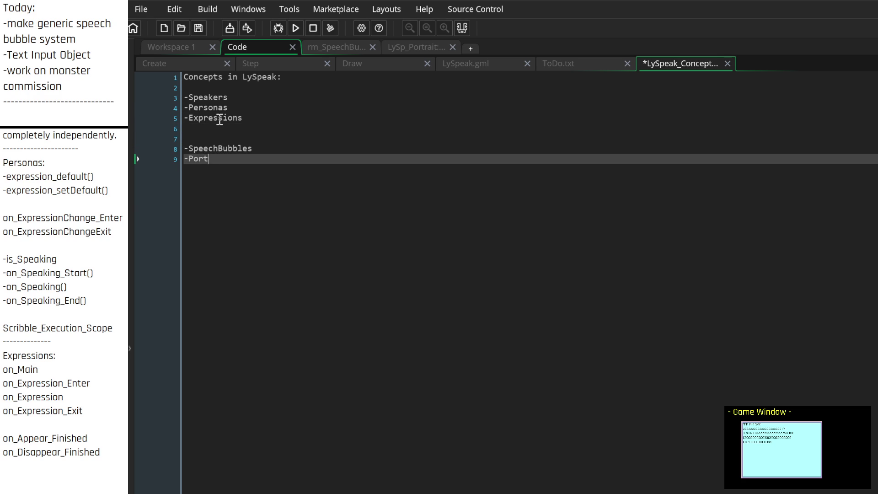
text(raits)
Insert a '-"is Speaking"' sub-item under Speakers with blank lines below it
key(Up)
key(Up)
key(Up)
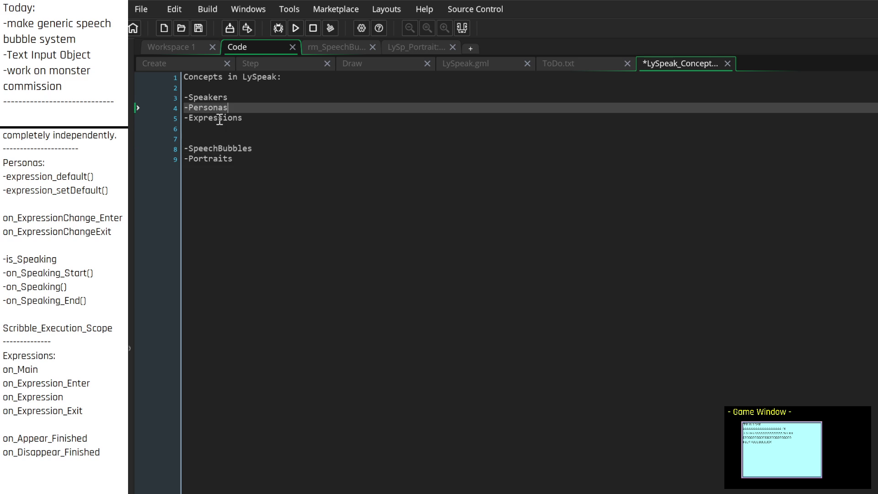
key(Up)
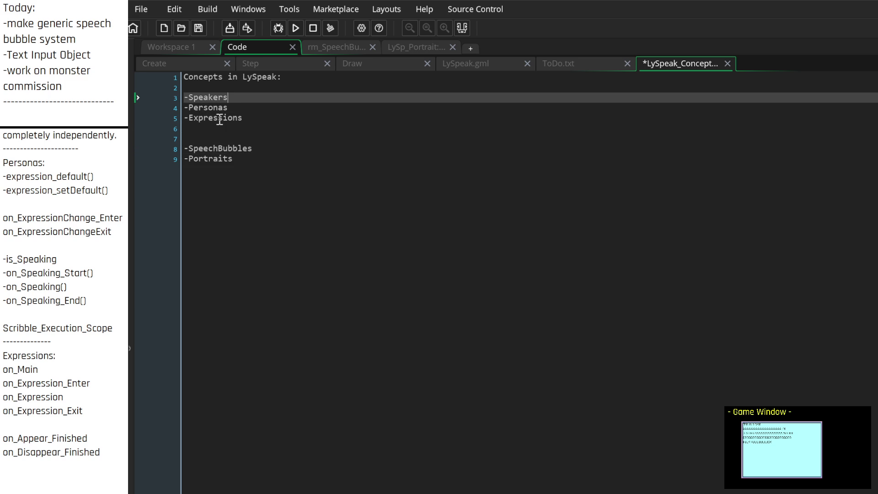
key(Down)
key(Down)
key(Up)
key(Up)
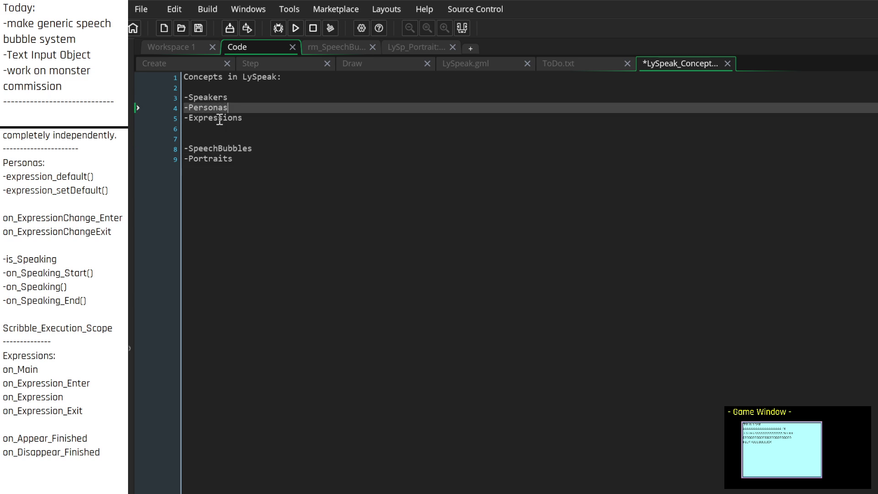
key(Return)
text(-)
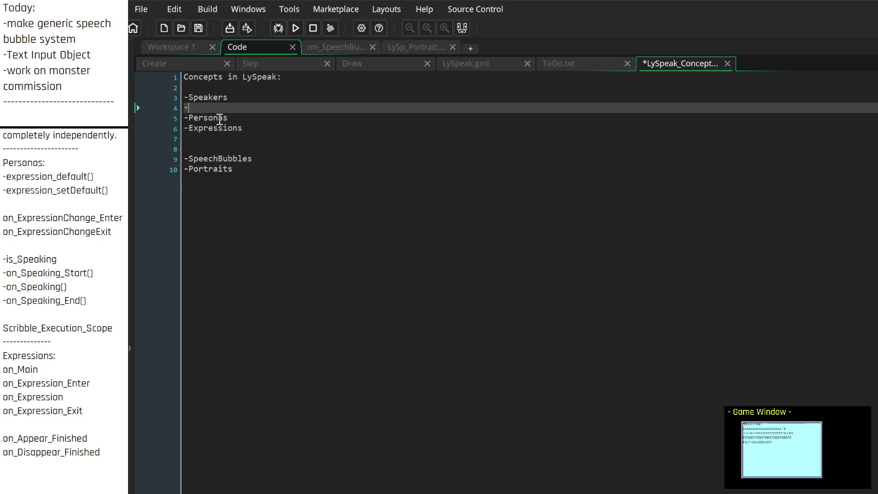
text(--"i)
text(s Speaking")
key(Return)
key(Return)
key(Return)
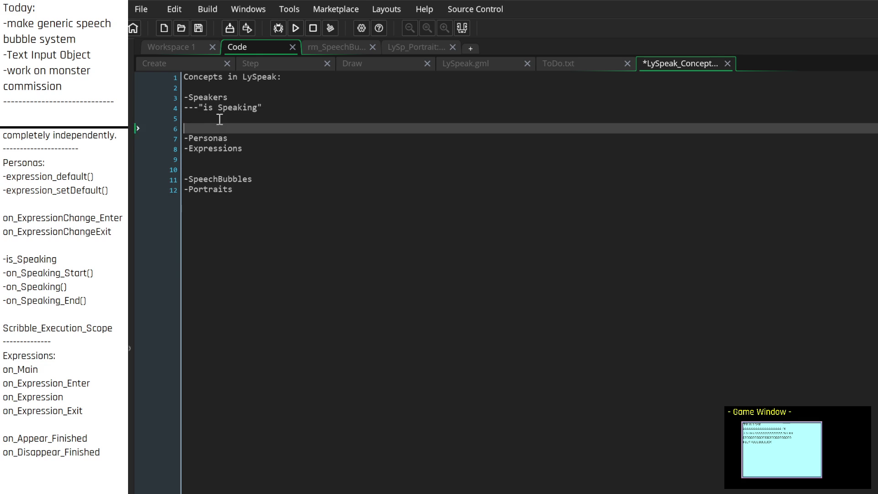
key(Up)
key(Up)
key(Up)
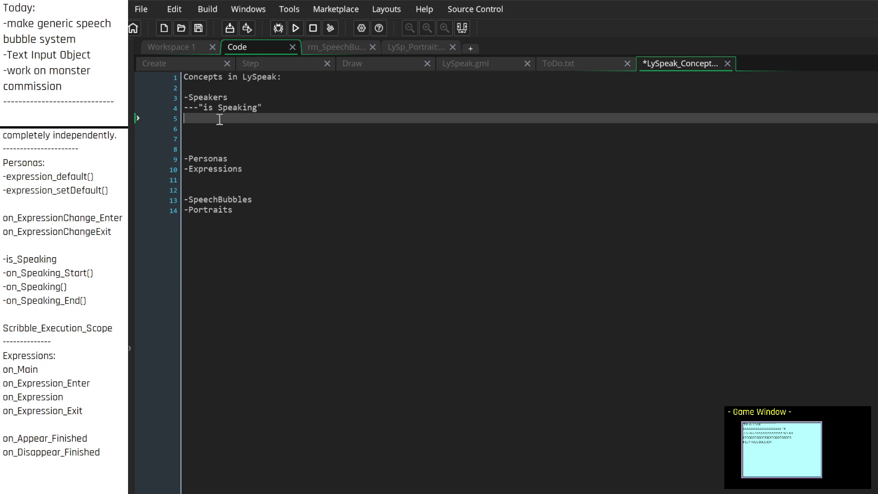
Back in LySpeak.gml, insert blank lines above the //METHODS section
click(564, 62)
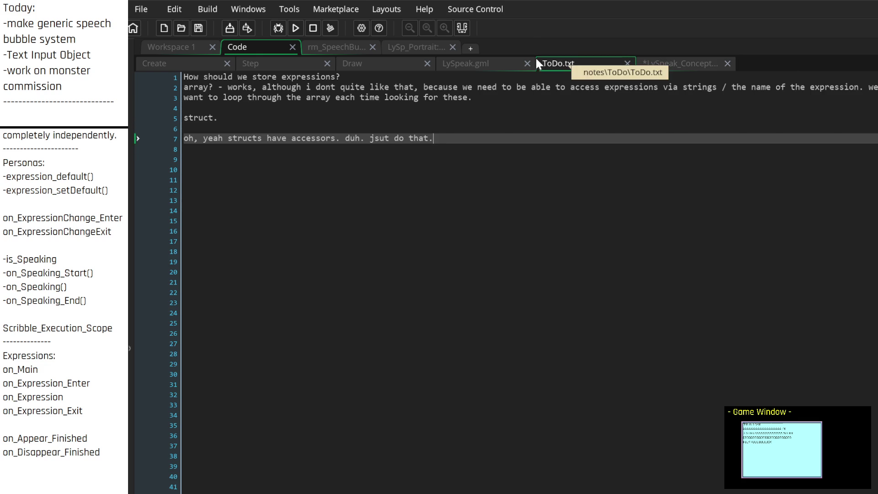
click(507, 65)
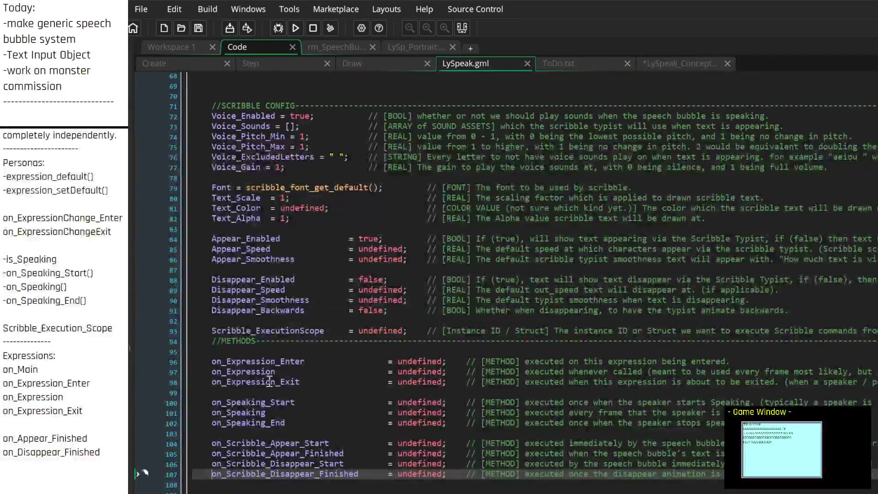
click(720, 350)
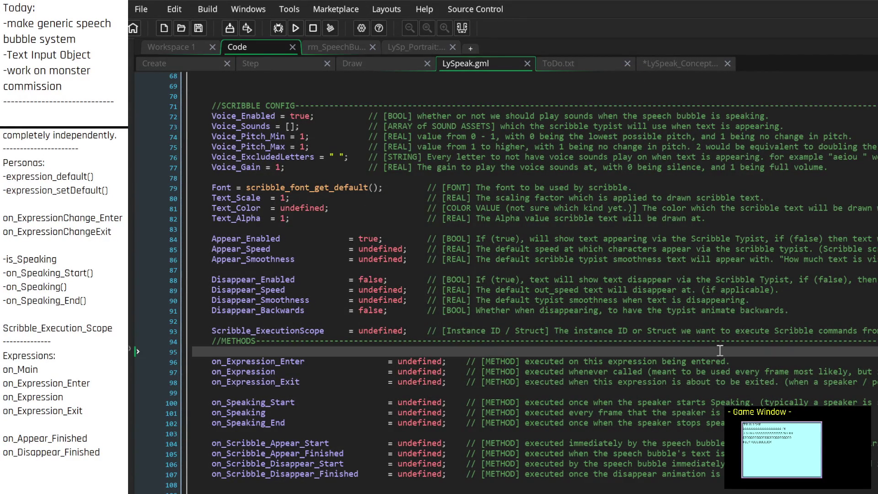
key(BackSpace)
key(Home)
key(Return)
key(Return)
key(Return)
key(Up)
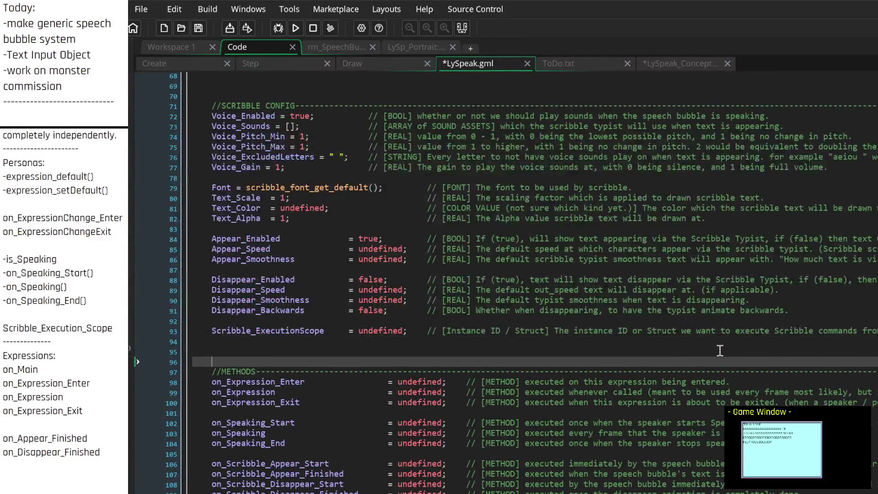
Place the caret on the empty line in the speech bubble config, before the scribble config
scroll(484, 295, down, 4)
scroll(463, 300, up, 5)
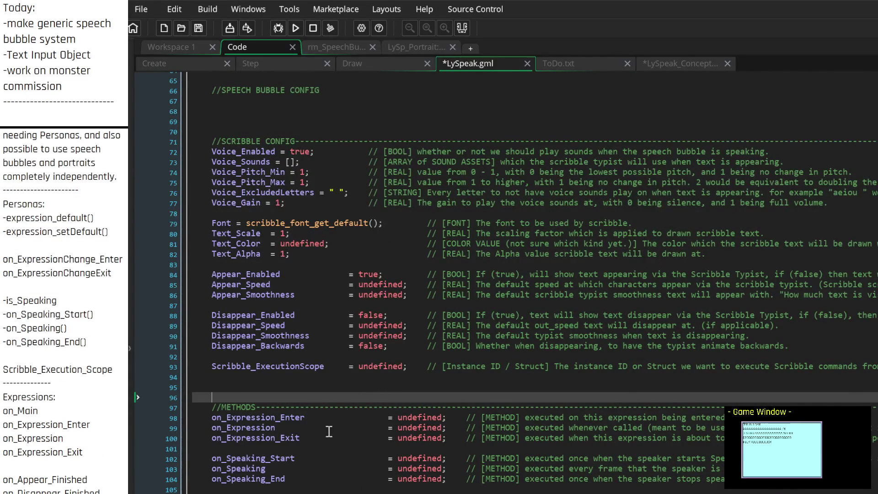
scroll(264, 387, down, 3)
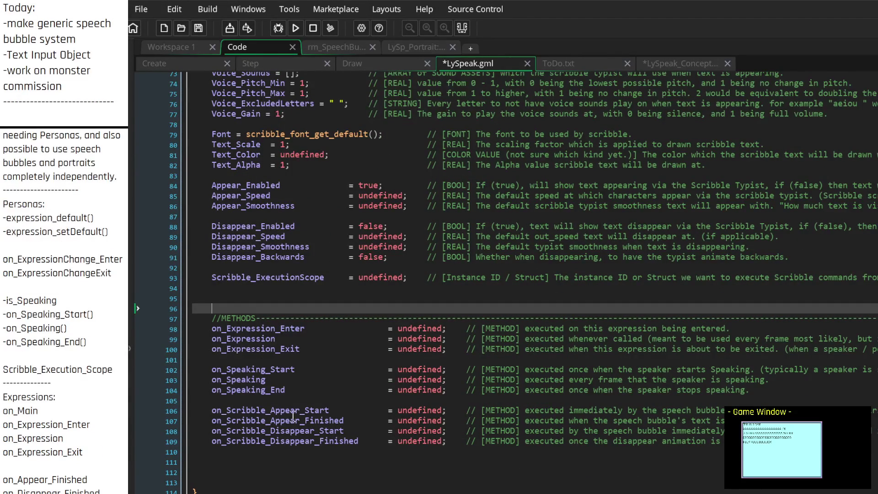
scroll(295, 418, up, 4)
scroll(295, 419, up, 5)
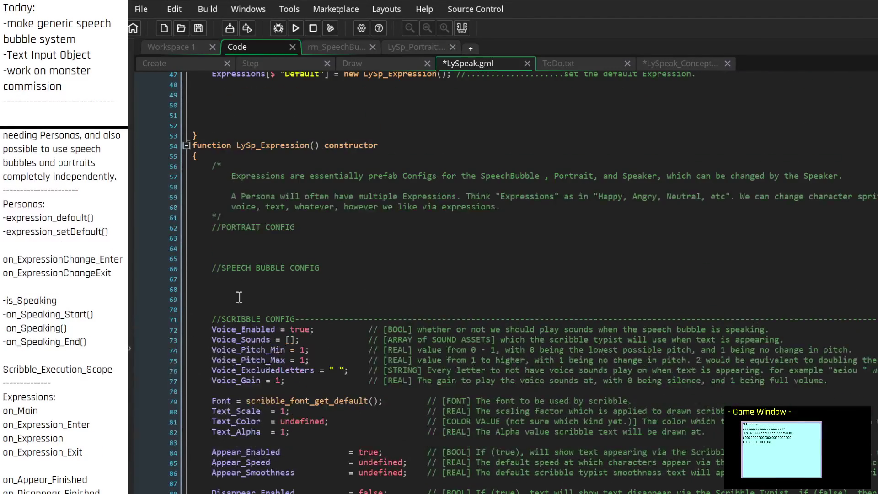
click(251, 279)
click(268, 297)
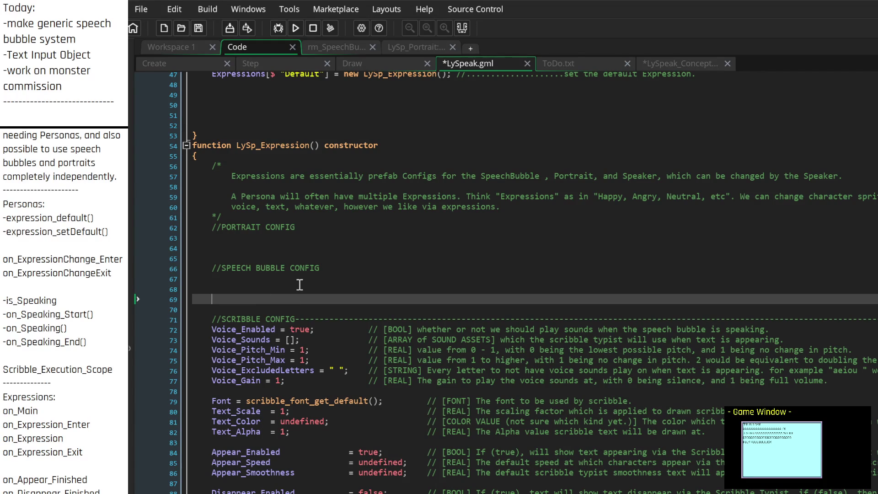
scroll(332, 281, up, 8)
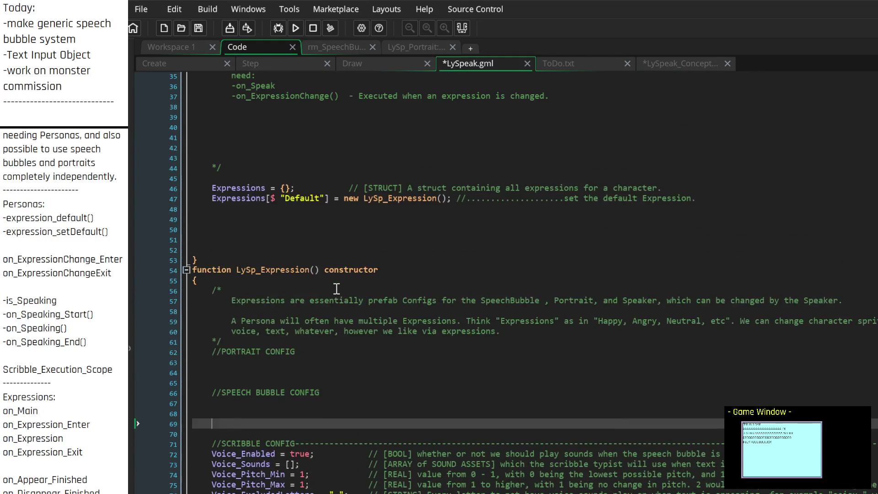
scroll(336, 290, up, 3)
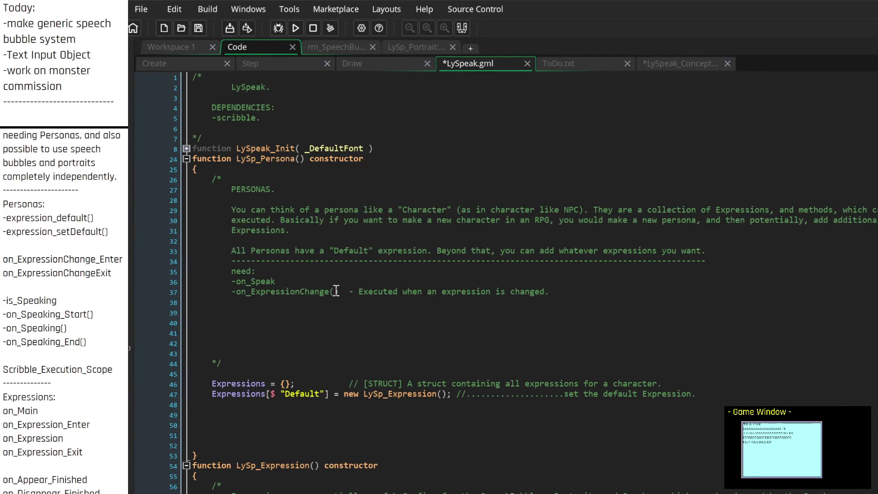
scroll(337, 291, down, 4)
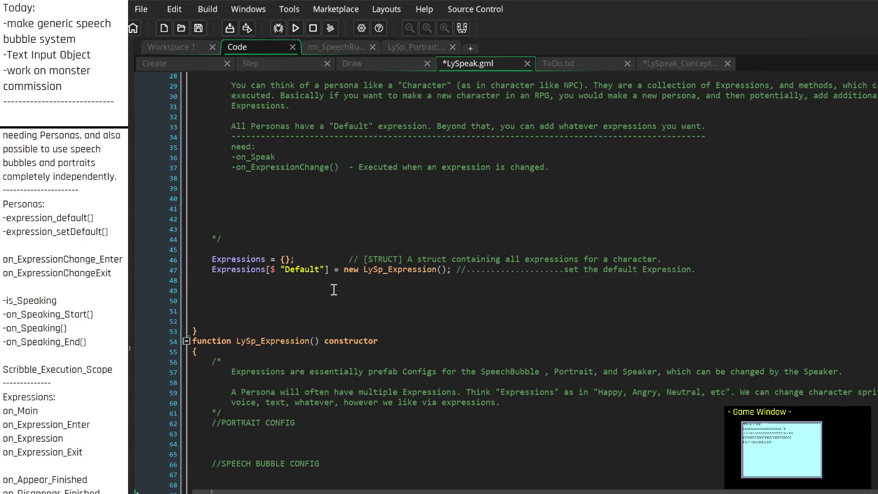
scroll(334, 289, down, 4)
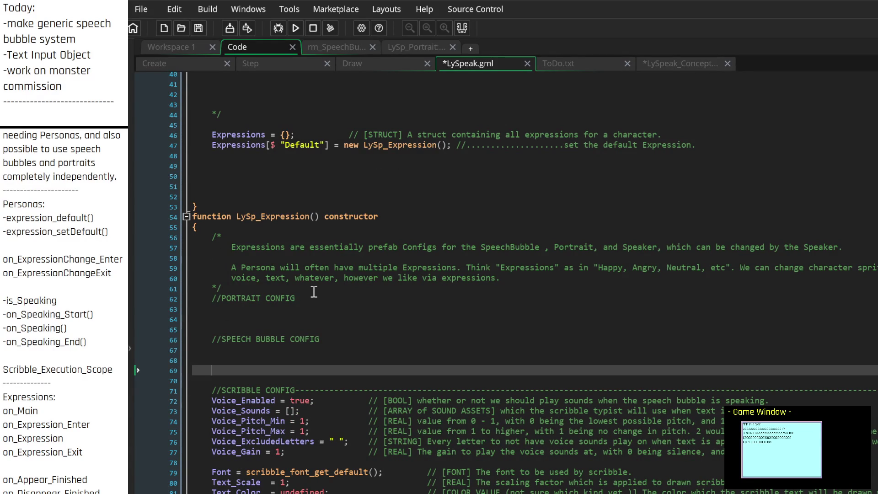
scroll(316, 293, up, 2)
scroll(315, 294, up, 10)
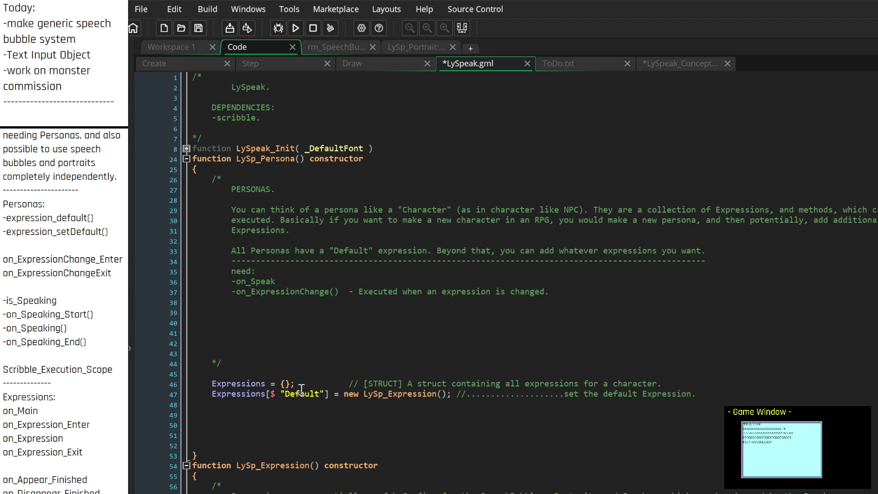
scroll(302, 396, down, 4)
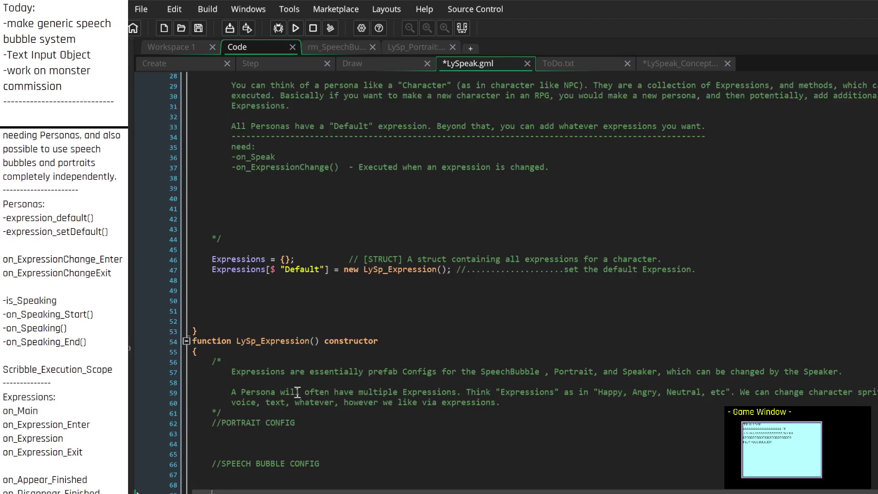
scroll(298, 392, down, 4)
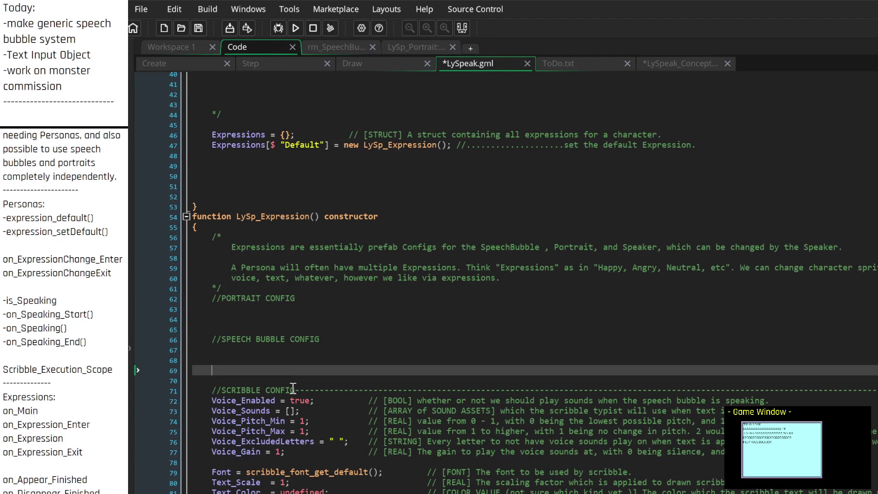
scroll(324, 364, up, 4)
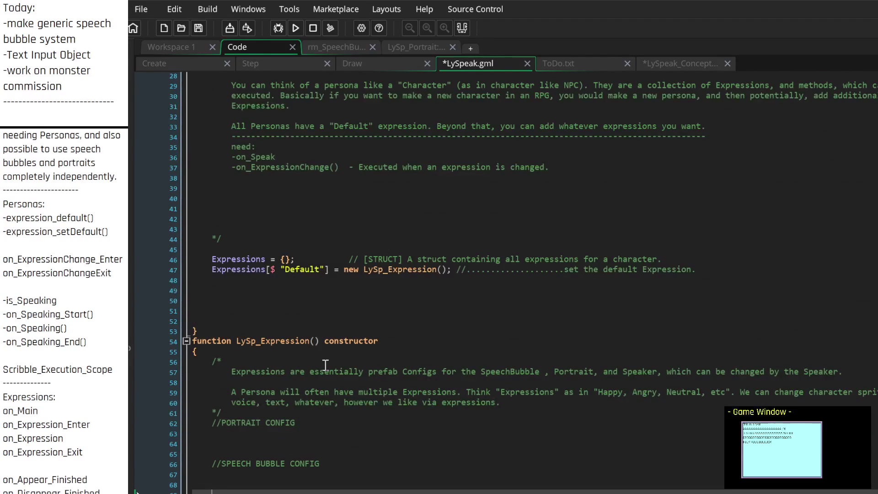
scroll(320, 364, up, 4)
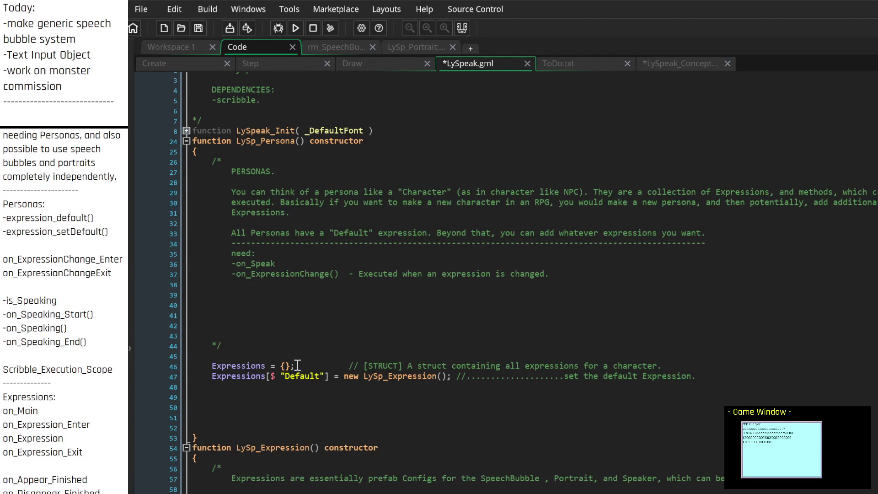
scroll(292, 367, down, 4)
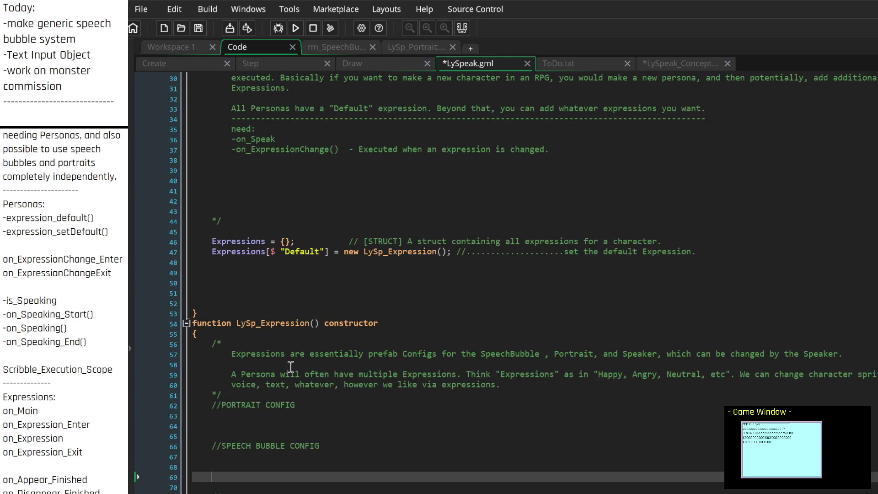
scroll(291, 367, down, 3)
click(286, 349)
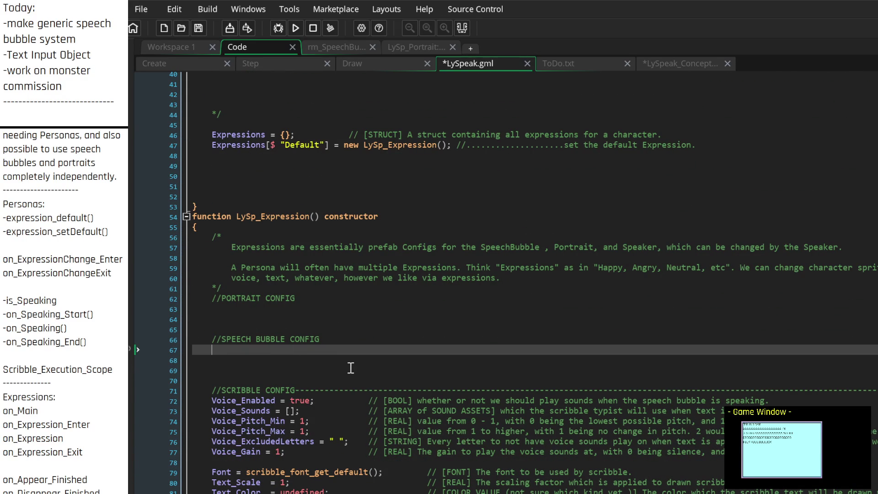
scroll(64, 389, down, 2)
scroll(64, 275, down, 2)
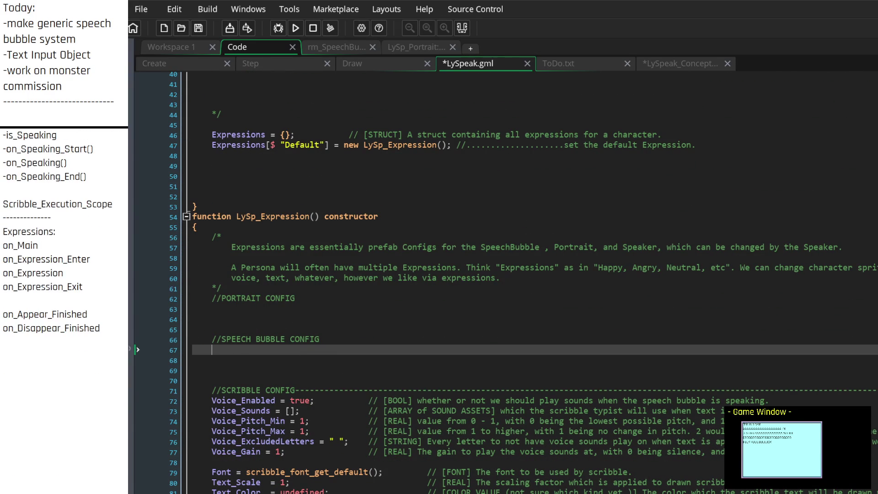
scroll(64, 274, up, 4)
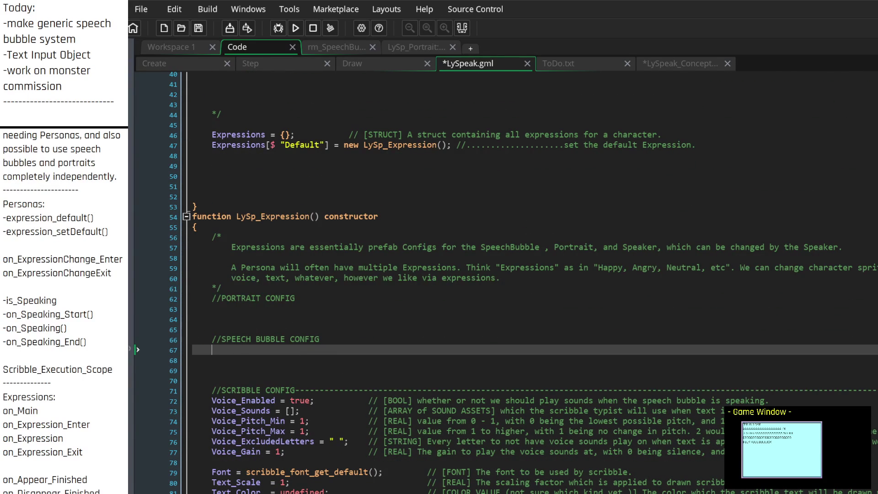
scroll(312, 349, up, 4)
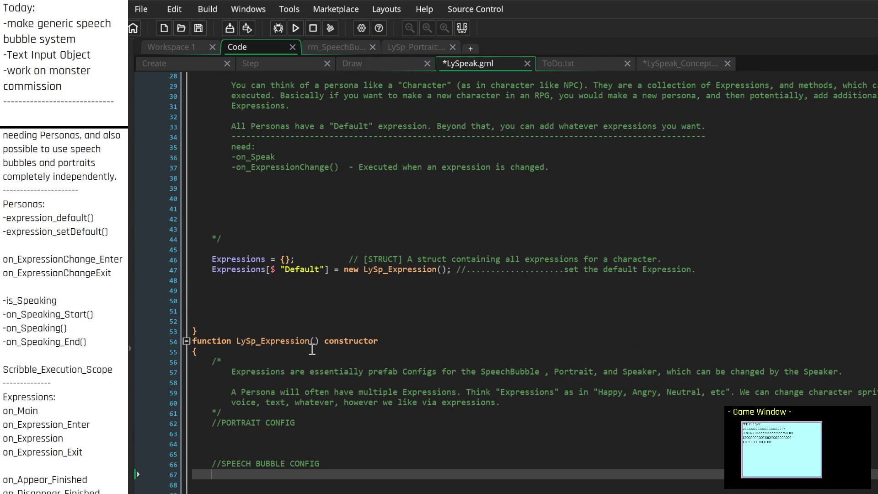
scroll(312, 350, up, 4)
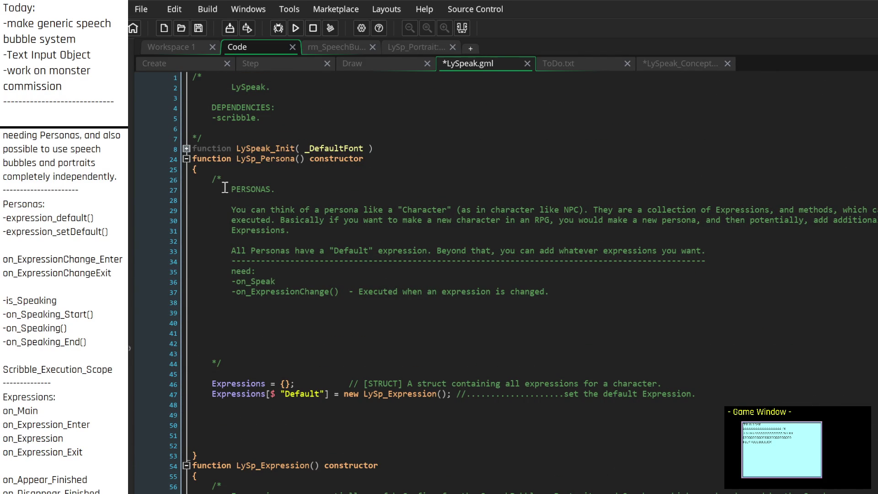
click(215, 180)
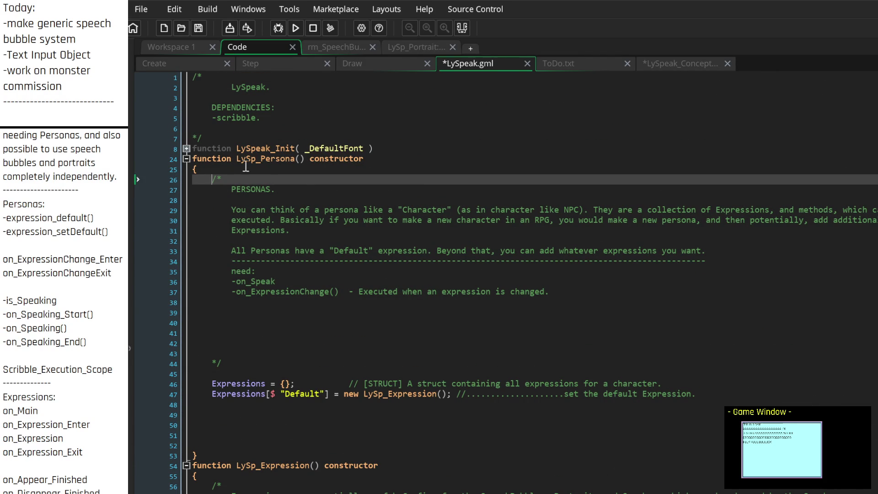
click(302, 161)
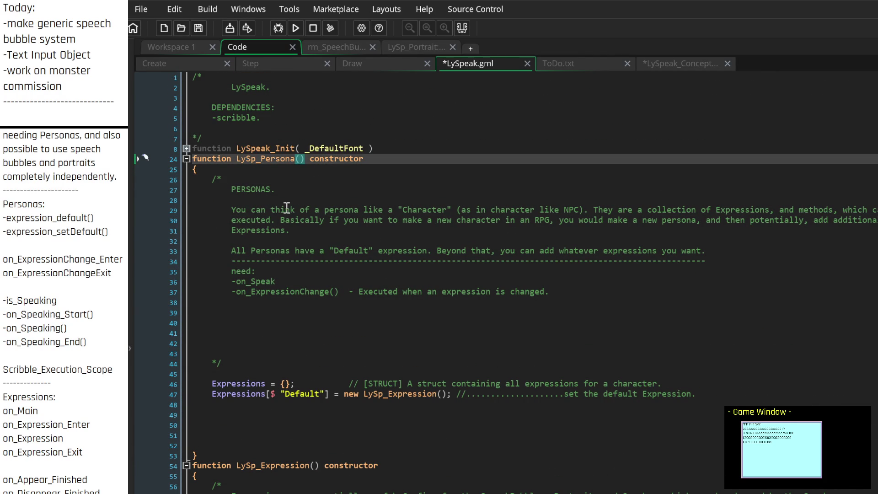
click(230, 190)
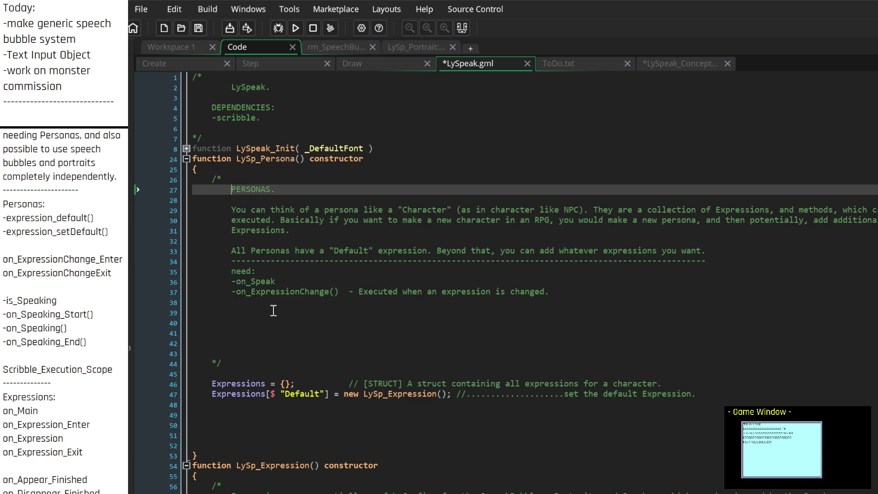
scroll(311, 389, down, 15)
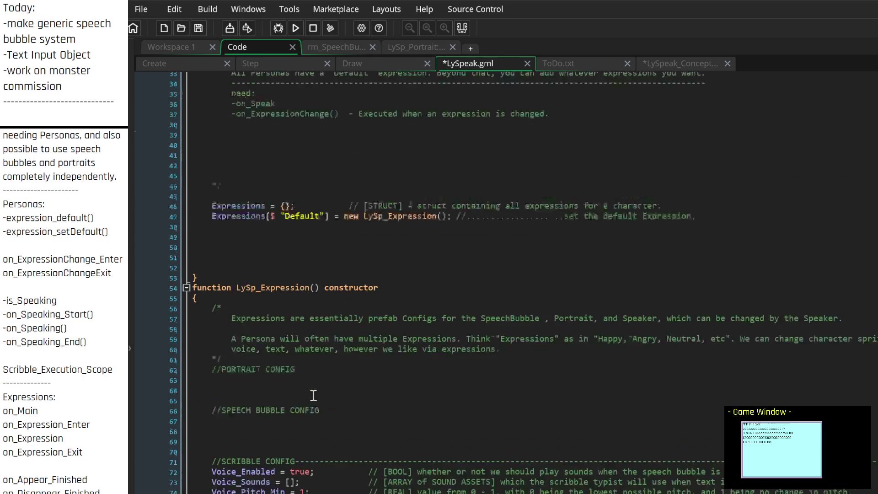
scroll(316, 382, up, 15)
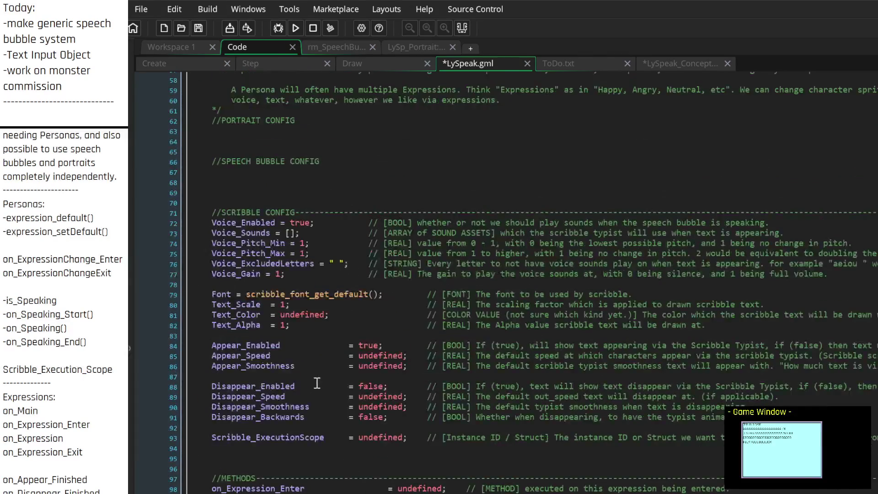
Delete the -on_Speak line from the Persona's needed events, leaving -on_ExpressionChange
drag(277, 245, 178, 247)
key(BackSpace)
key(BackSpace)
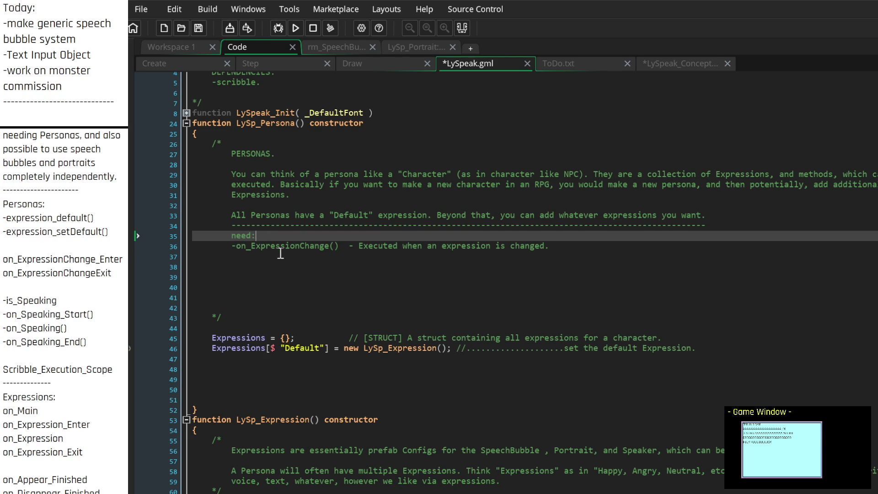
click(242, 246)
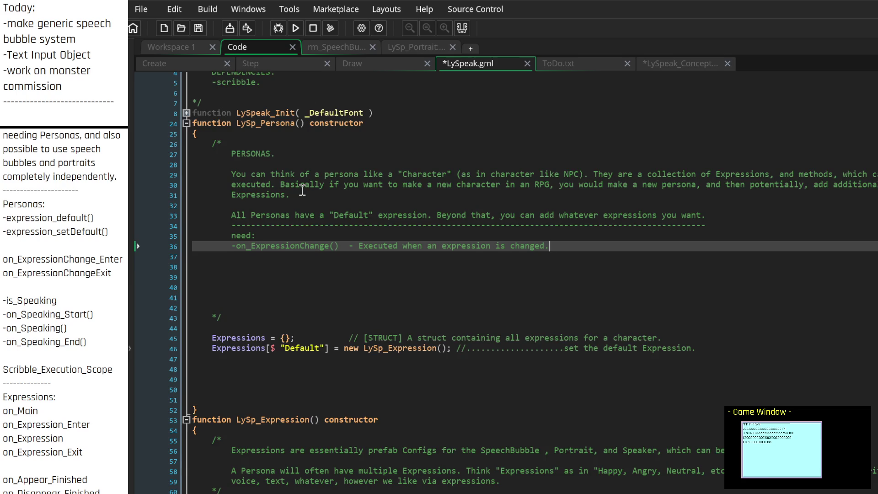
scroll(302, 189, up, 1)
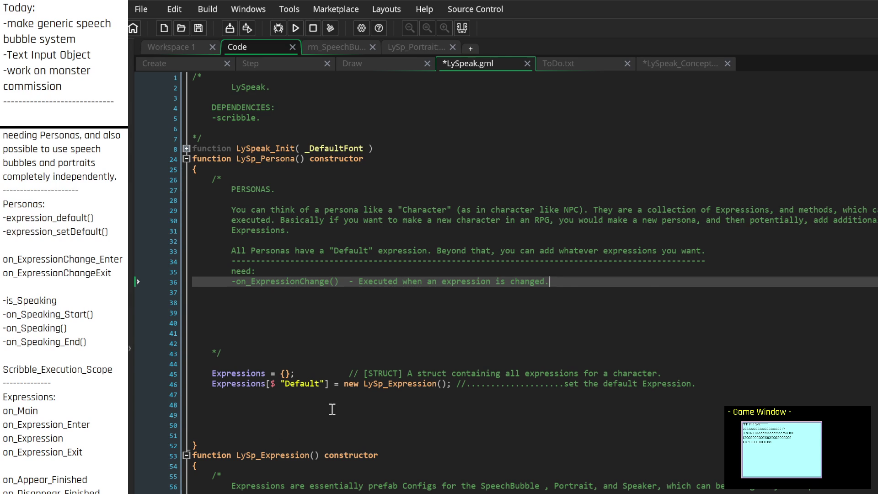
scroll(330, 405, down, 4)
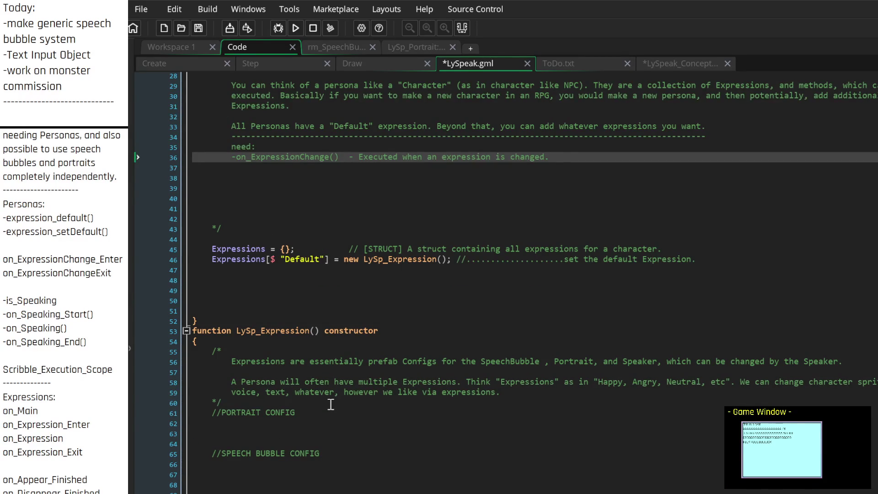
scroll(330, 405, down, 10)
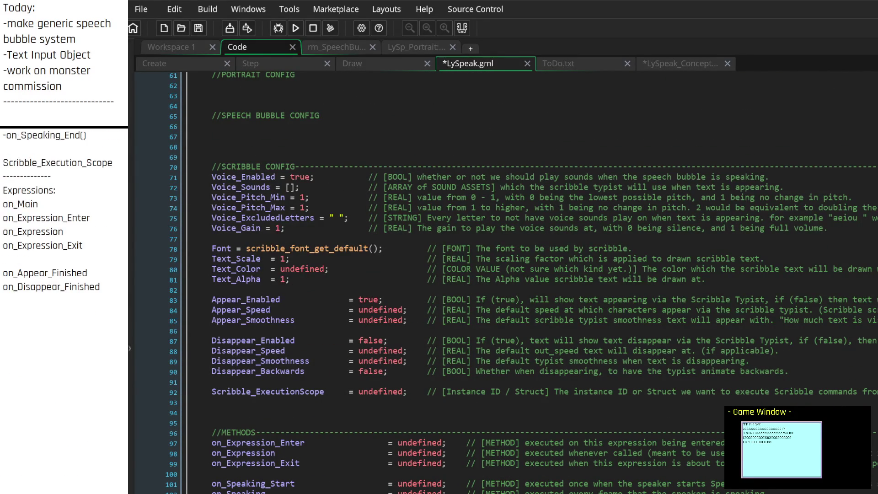
scroll(284, 391, down, 5)
scroll(285, 391, up, 4)
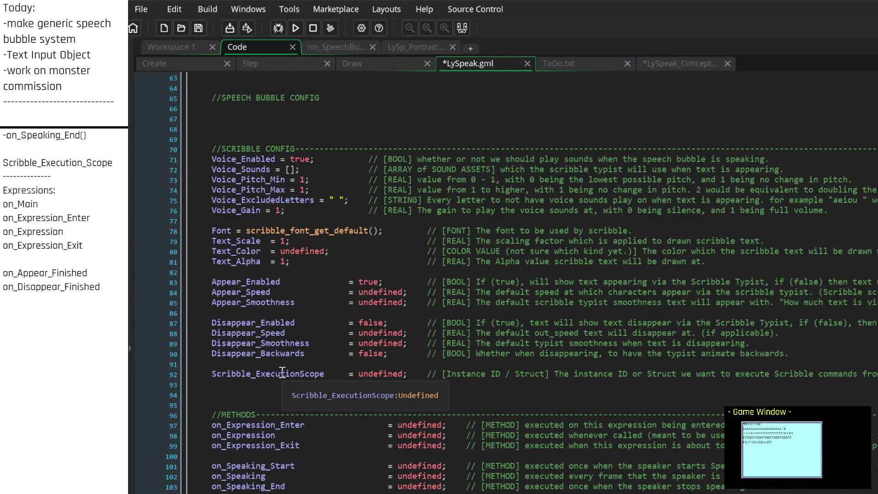
scroll(297, 366, up, 5)
click(339, 242)
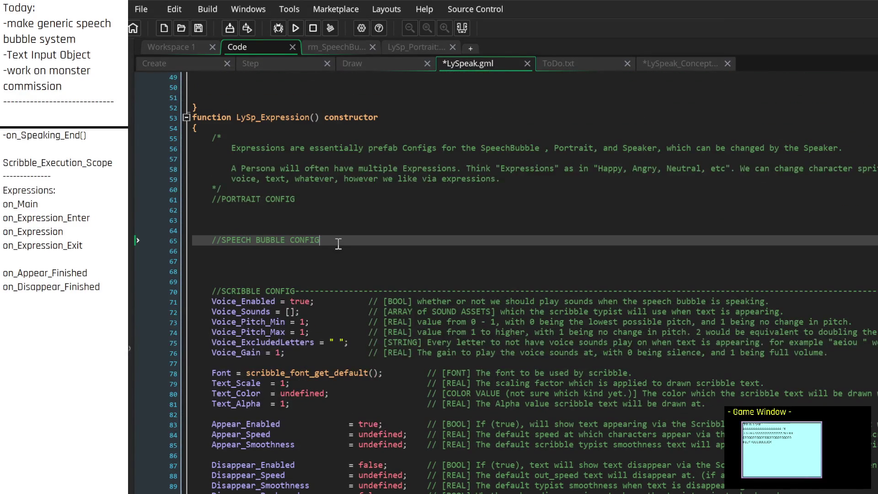
click(342, 252)
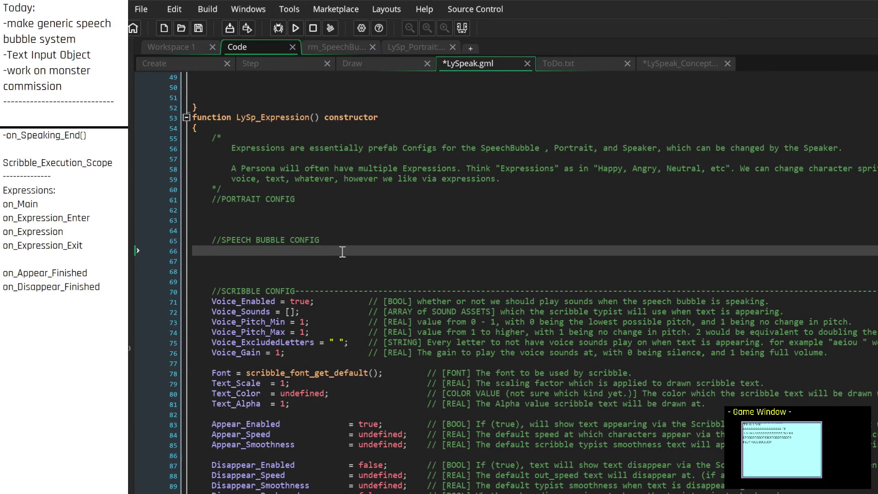
scroll(342, 252, down, 3)
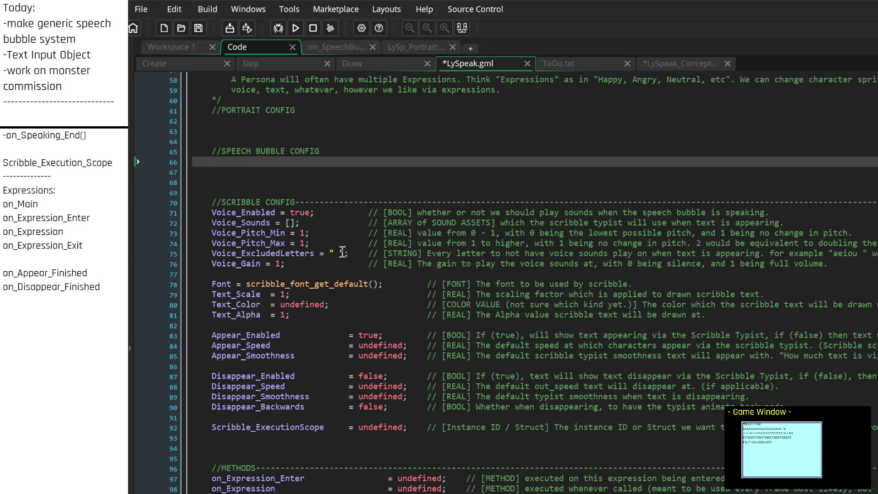
scroll(343, 253, up, 3)
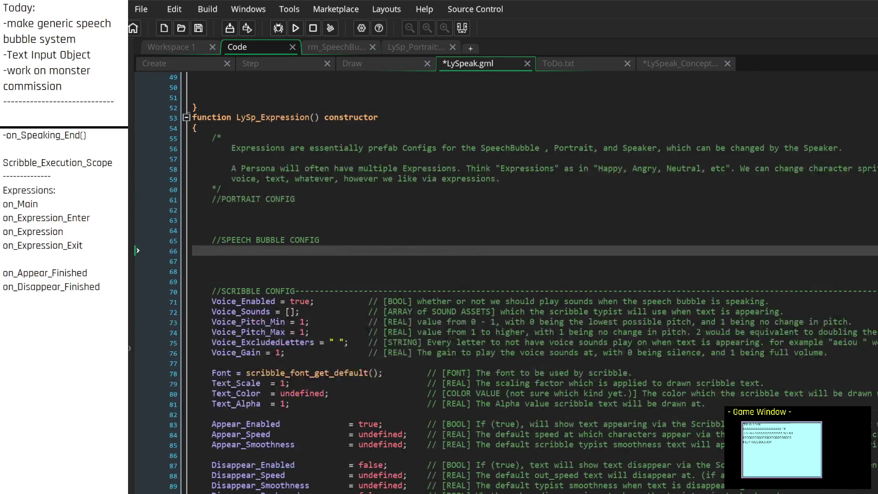
click(103, 287)
Add a dashed separator and the question 'What kinds of speech bubble config would we have that isn't scribble config?'
key(Return)
text(----------------------------)
key(Return)
text(What kinds of)
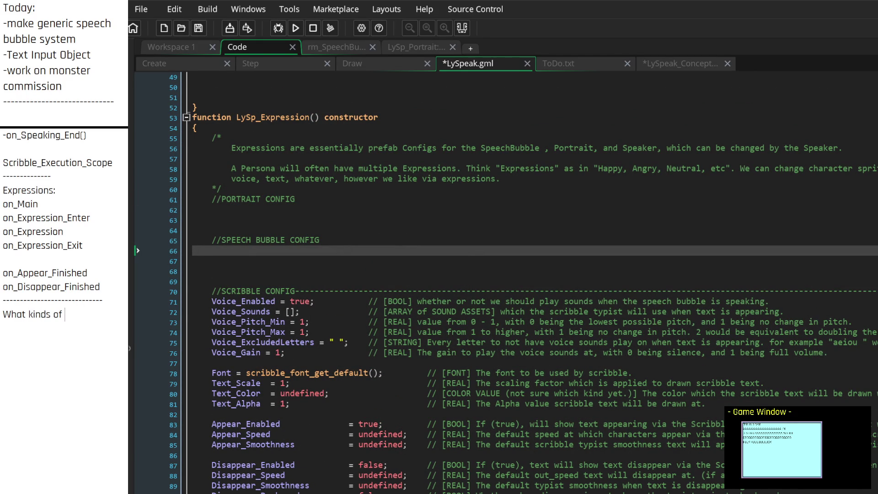
text( speech bubble config would we have that isn't )
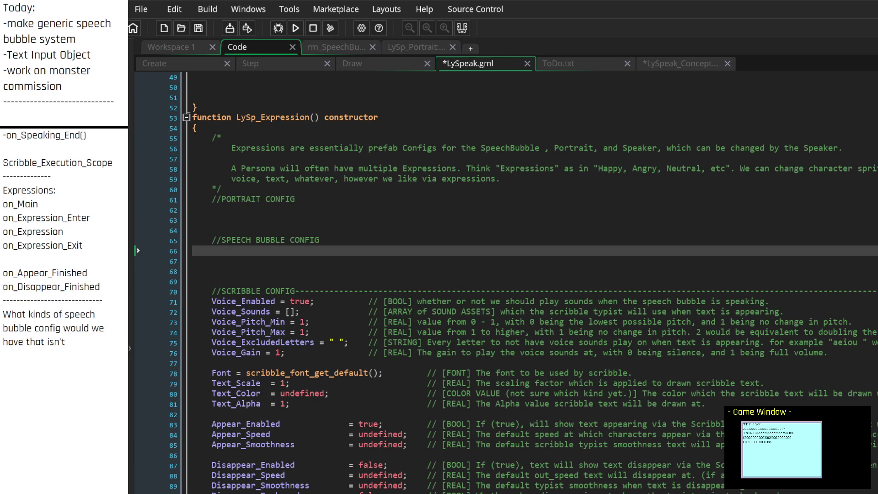
text(scribble conf)
text(ig?)
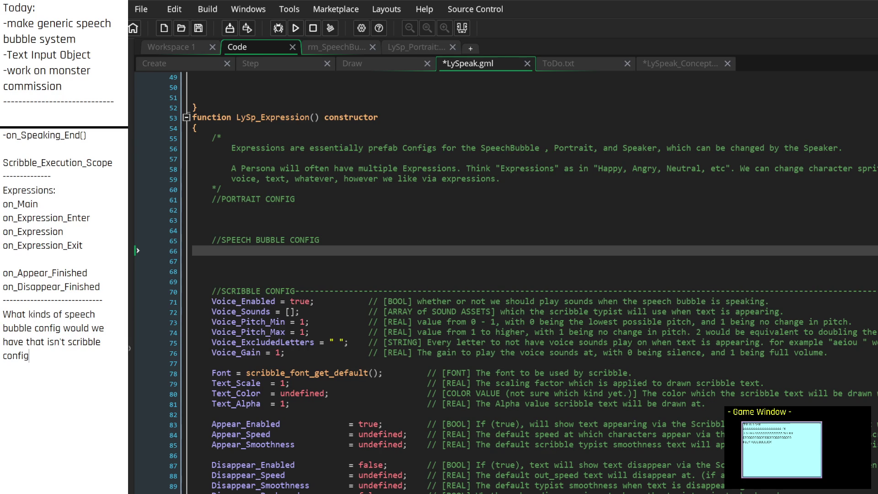
scroll(87, 284, down, 5)
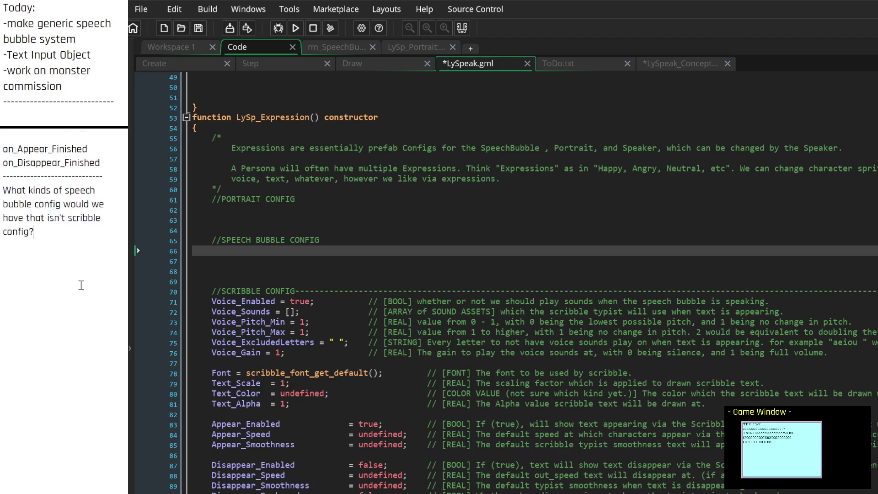
List 'Speech Bubble sprite.' and 'Speech Bubble bg draw settings' as answers
text(Speech Bubble sprites)
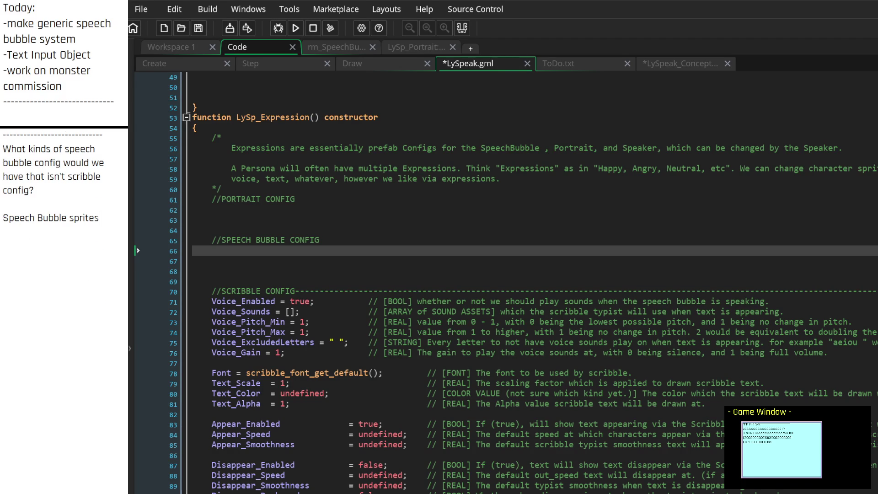
key(BackSpace)
text(.)
key(Return)
text(Speech Bub)
text(ble )
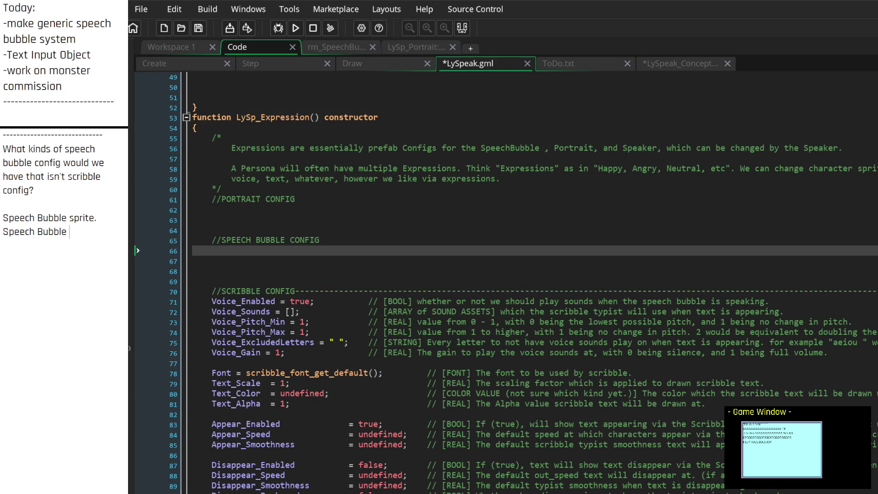
text(background)
text(bg)
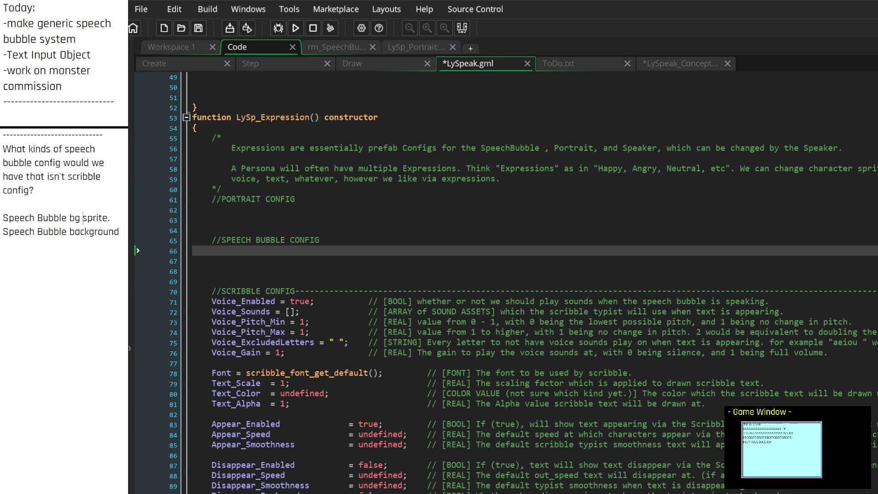
key(Home)
key(Down)
key(ctrl+BackSpace)
text(bg draw setti)
text(ngs)
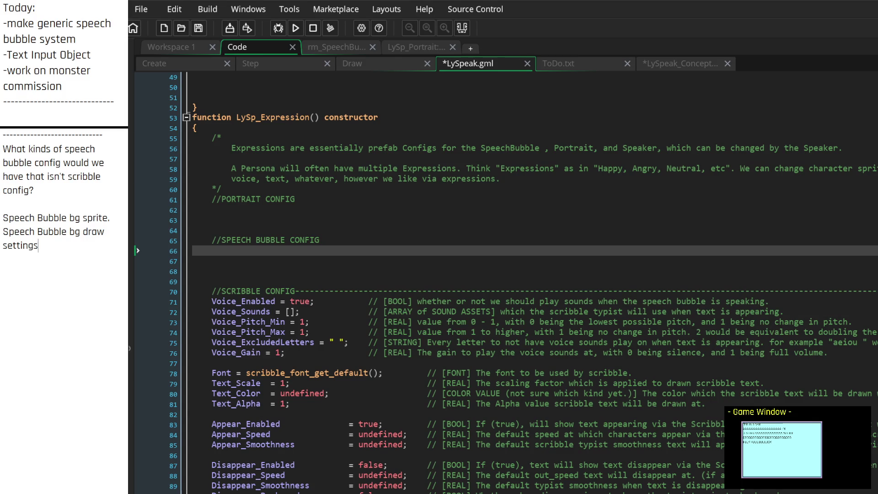
key(Return)
Add 'Padding?' to the notes, then return the caret under SPEECH BUBBLE CONFIG
text(Speech)
key(BackSpace)
key(BackSpace)
key(BackSpace)
key(BackSpace)
click(69, 264)
text(Padding?)
key(Return)
click(212, 210)
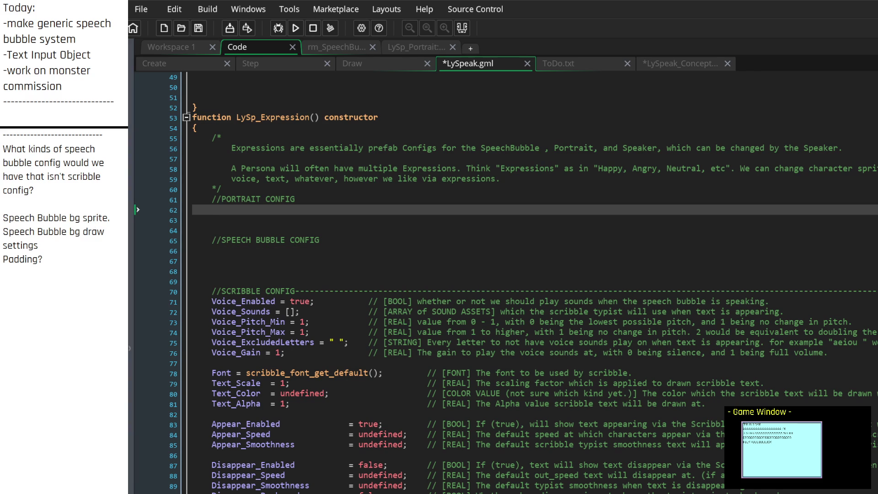
click(273, 249)
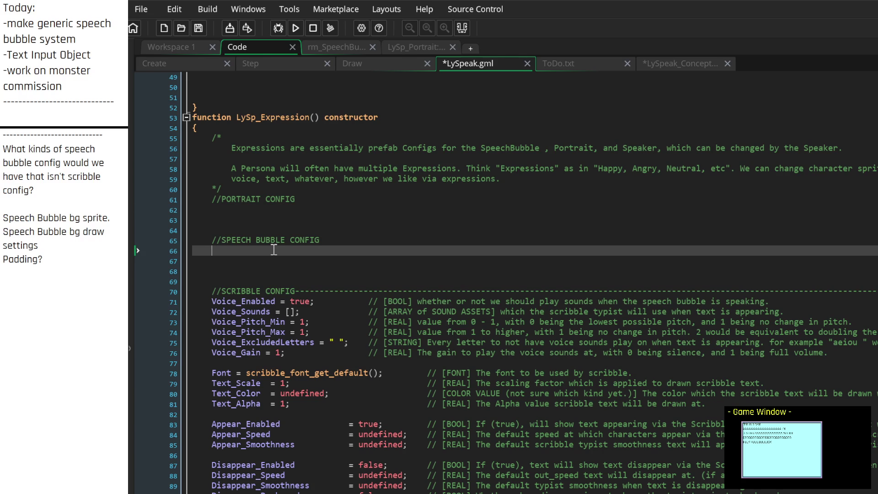
Declare SpeechBubble_Sprite = undefined; with a // [SPRITE ID] comment describing the speech bubble background sprite
text(Speech)
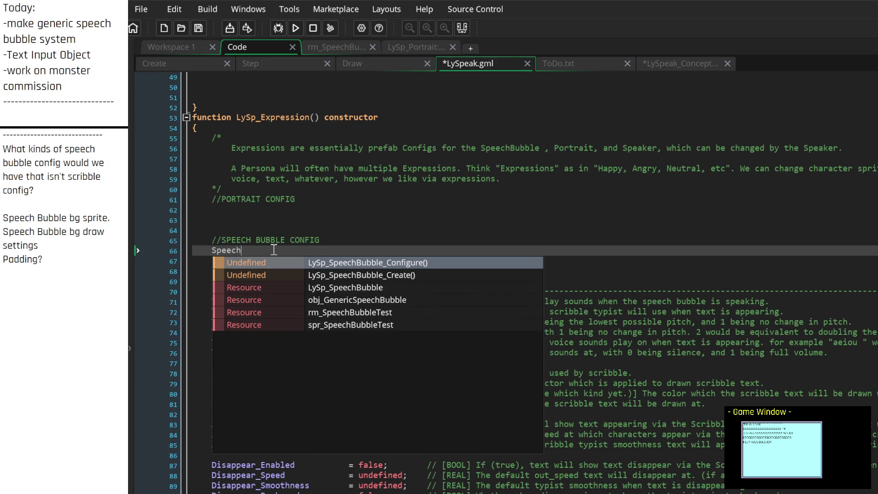
text(Bubble_)
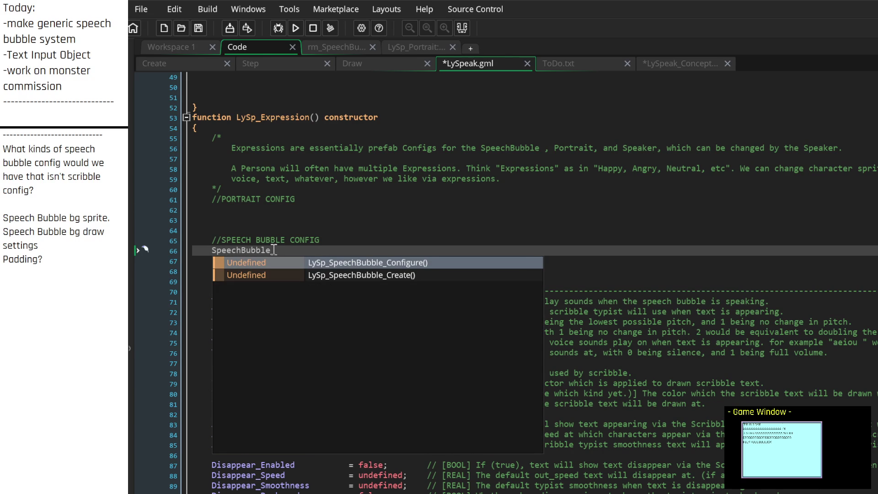
text(Sprite = )
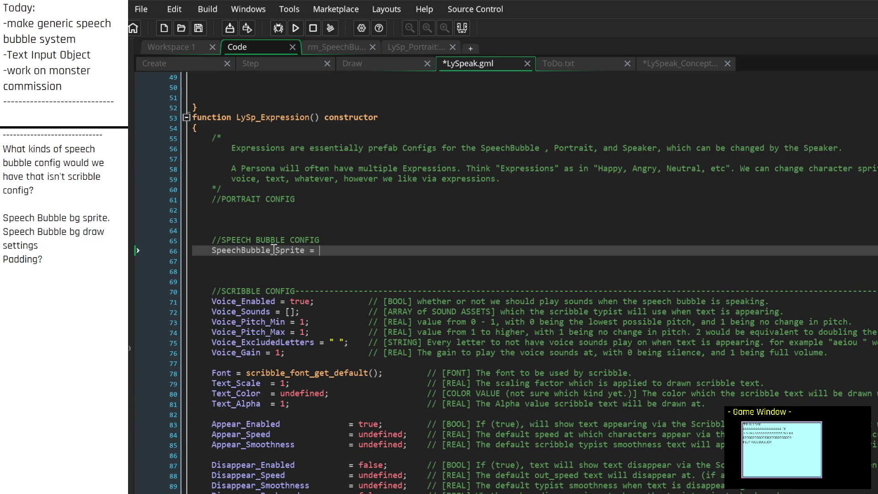
text(undefined;)
key(Tab)
text(// []SPRITE)
key(Left)
text(ID] T)
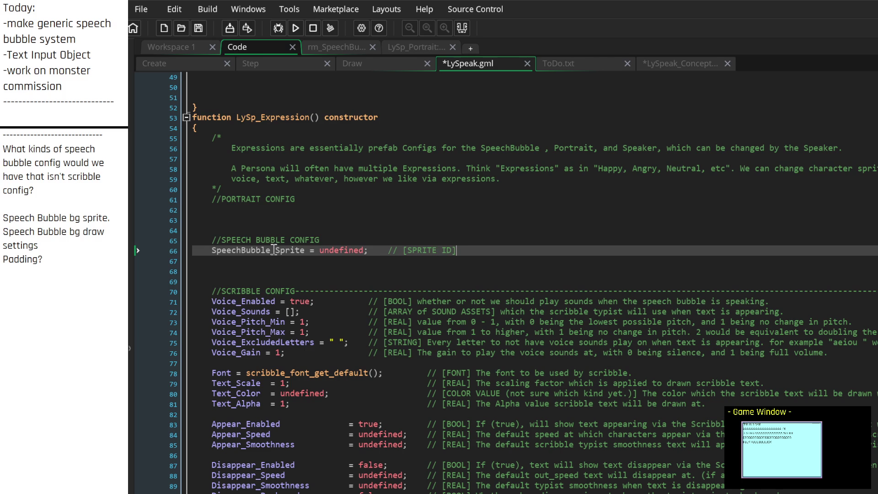
text(he )
text(sprit)
key(BackSpace)
key(BackSpace)
key(BackSpace)
key(BackSpace)
text(peech Bubble)
text(background sprite that will be used when spawning new speech bubble)
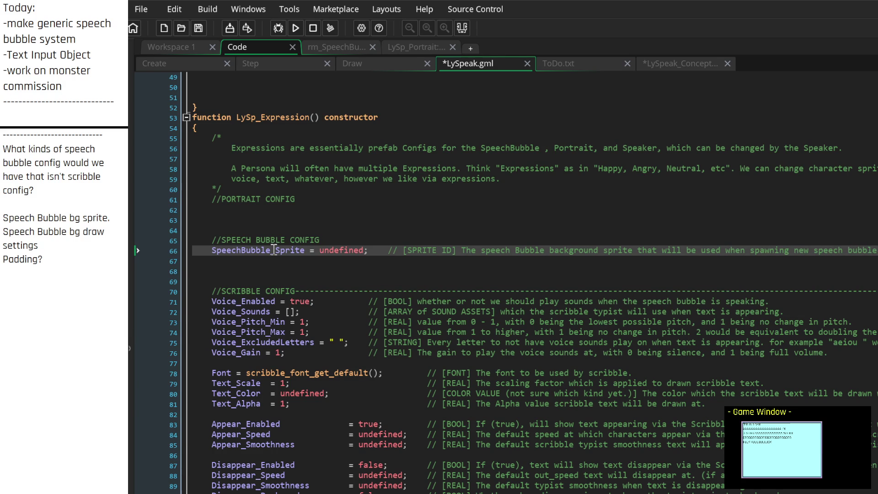
text( objects.)
key(Down)
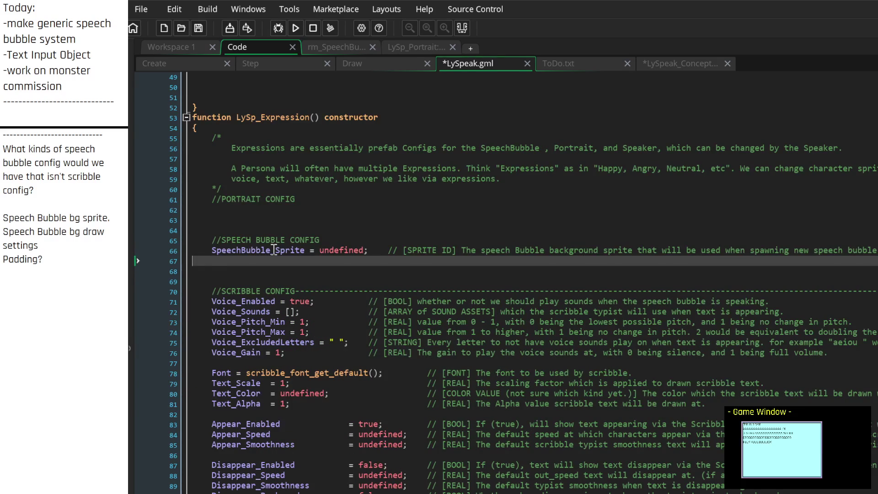
Add SpeechBubble_Draw_Color = undefined; after a blank line, starting its // [COLOR] comment
text(Spee)
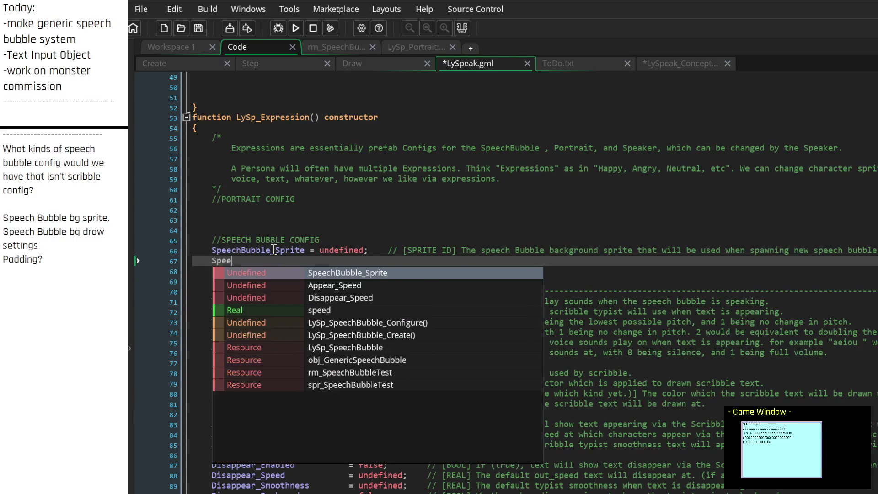
text(chBubble_)
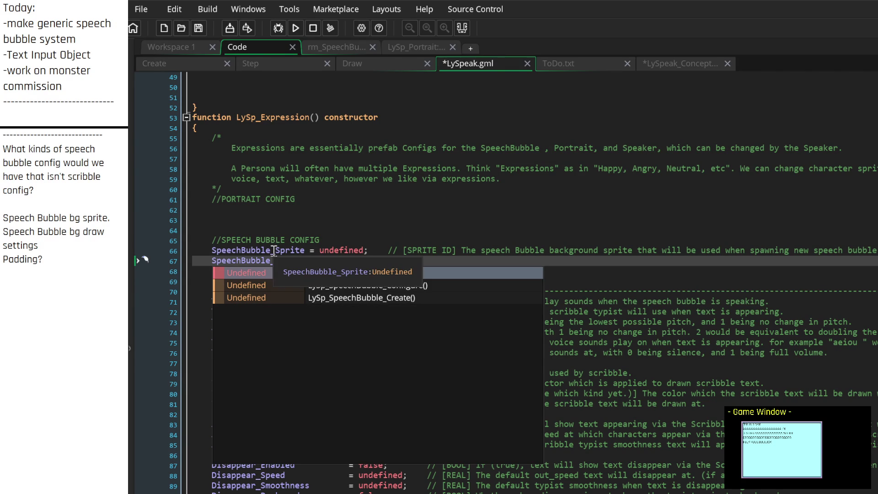
key(Escape)
key(Down)
key(Up)
key(Return)
key(Down)
key(Up)
text(Draw_Color = )
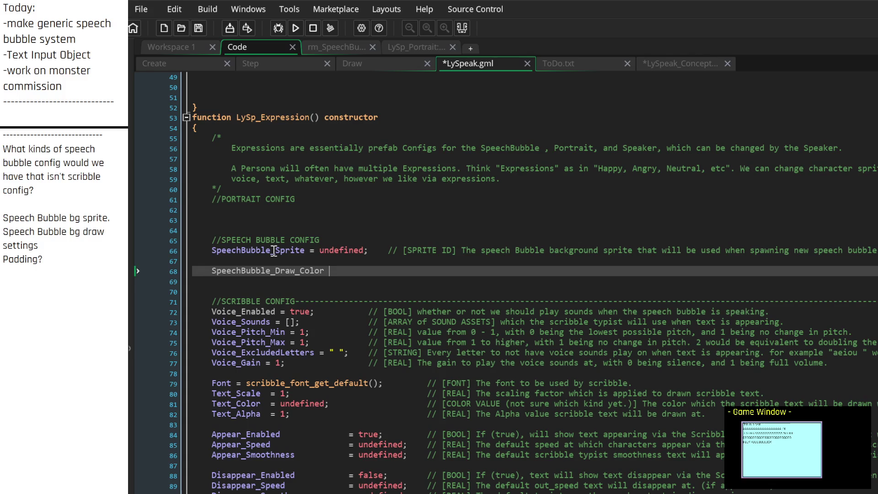
text(undefi)
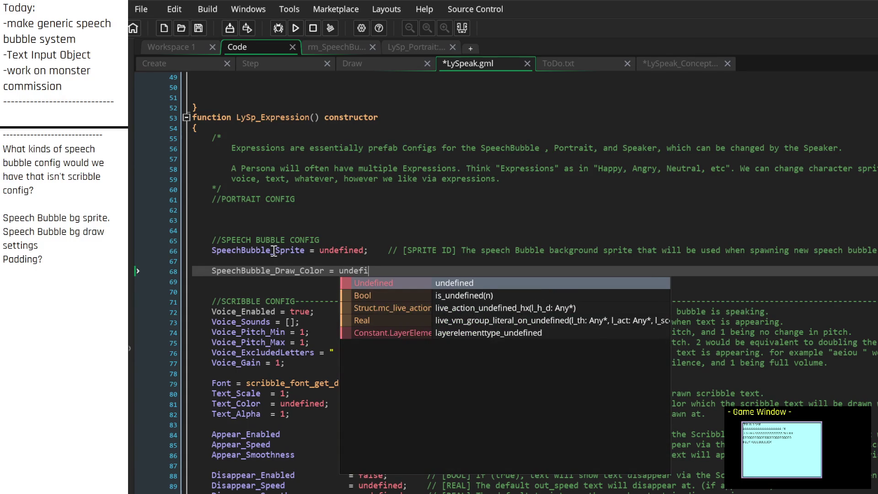
text(ned;)
key(BackSpace)
text(//)
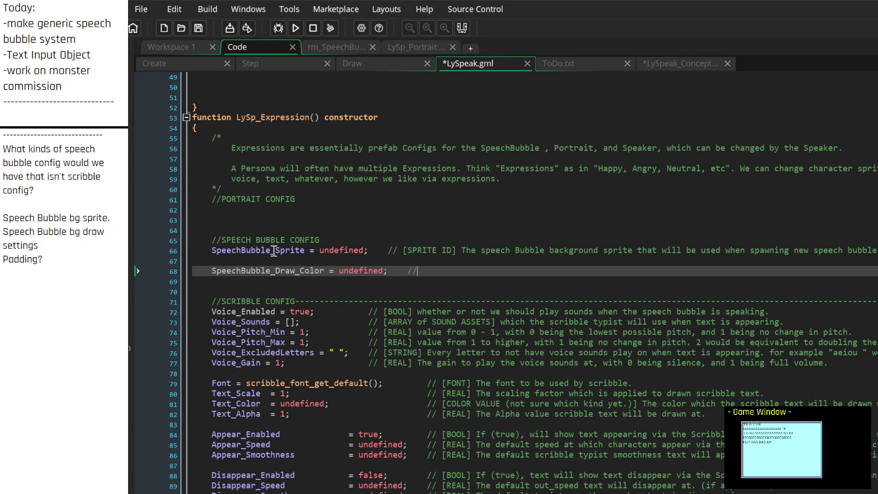
text( [COLOR])
text( The )
text(speech b)
key(BackSpace)
key(BackSpace)
text(Speech)
text(Bubble)
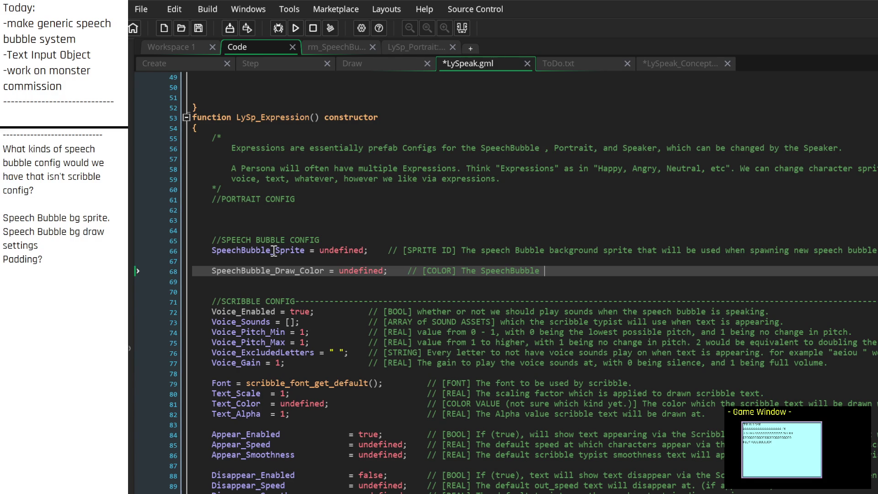
Join 'Speech Bubble' in the sprite comment; finish the colour comment as 'color the speechbubble will be drawn blended with.'
click(488, 252)
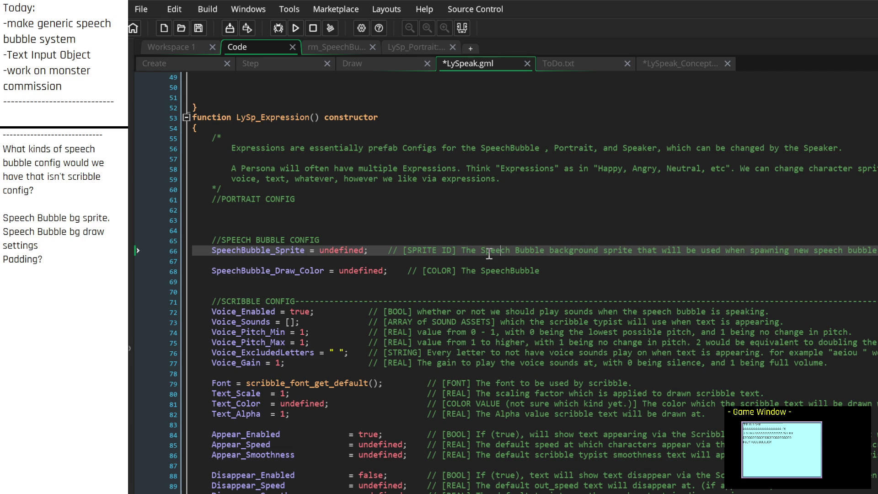
key(Delete)
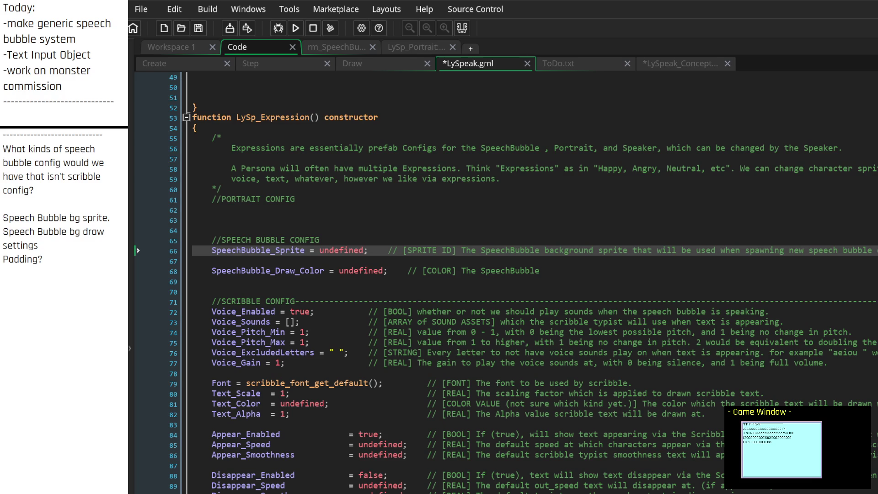
key(Down)
key(Down)
key(Down)
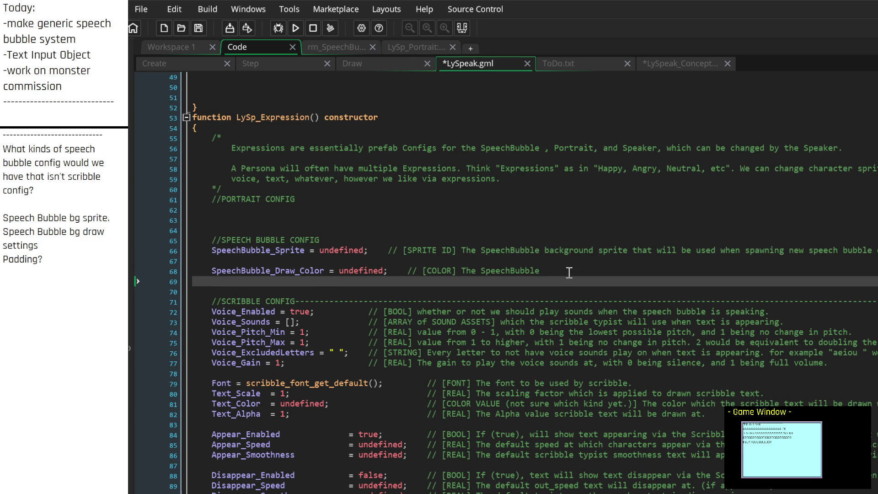
click(572, 271)
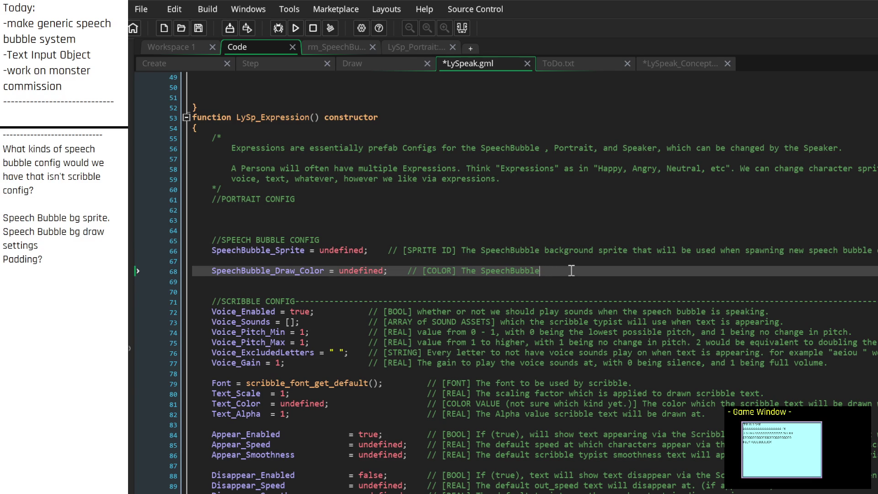
key(BackSpace)
key(BackSpace)
key(BackSpace)
text(color t)
text(he speechbubb)
text(le will be drawn )
text(bled)
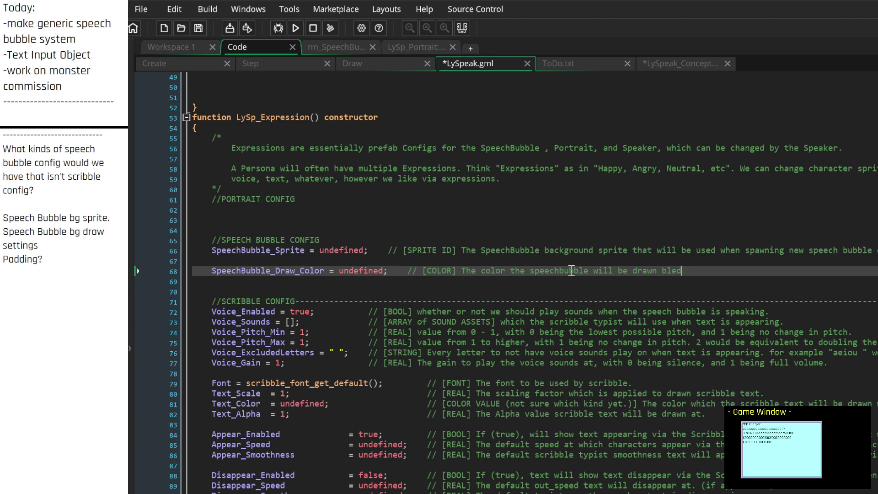
key(BackSpace)
text(nded with.)
key(Down)
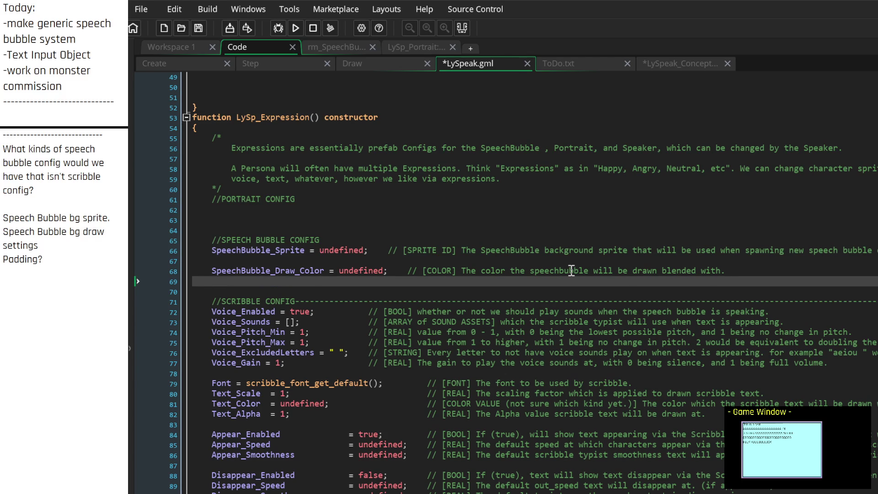
text(SpeechBubble_)
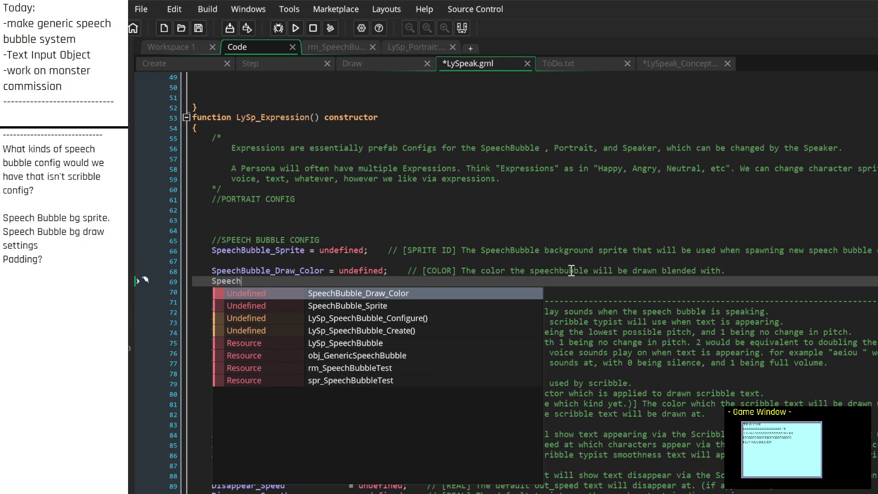
text(Draw)
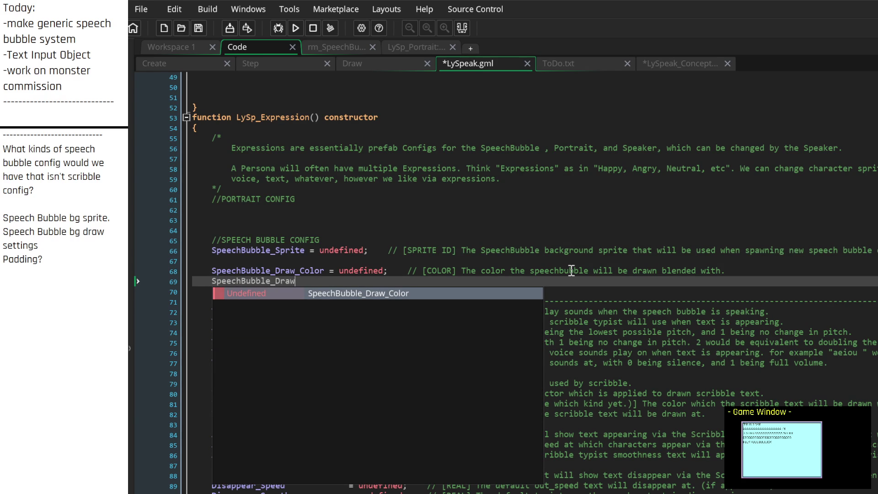
text(_Alpha)
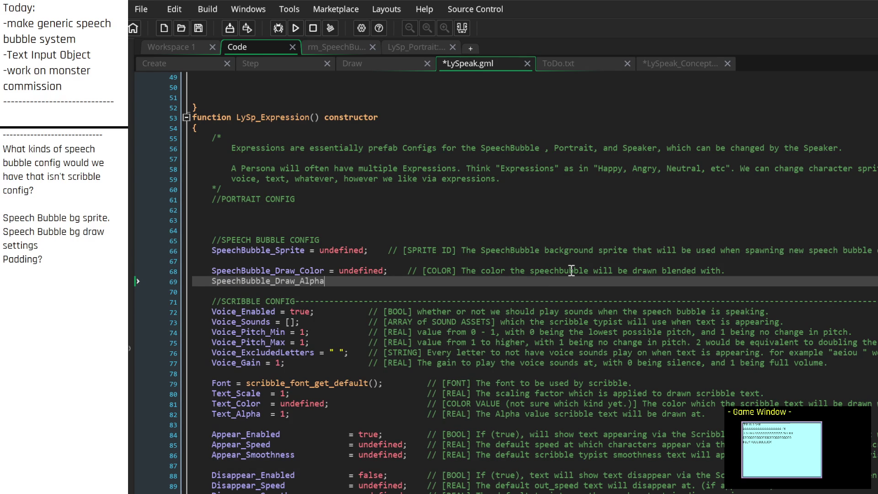
text( = undefined;)
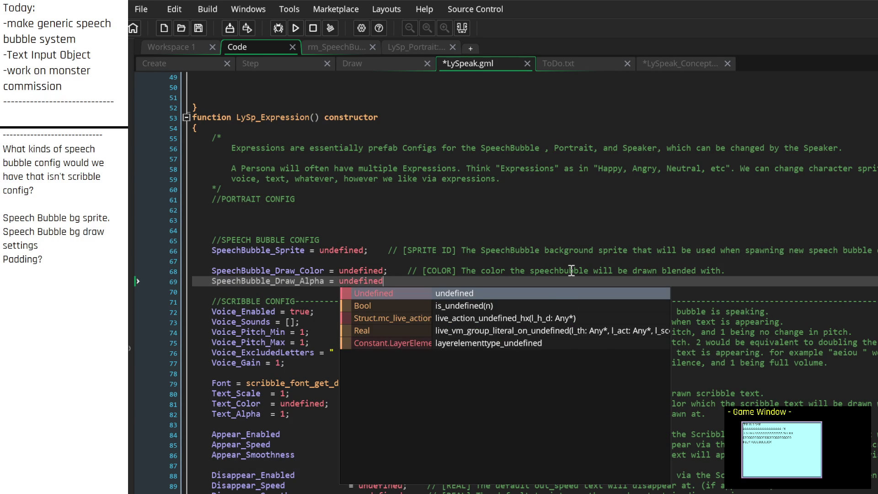
Comment the alpha setting as // [REAL] the (0. to 1.) alpha the bubble background is drawn with
key(Tab)
text(// )
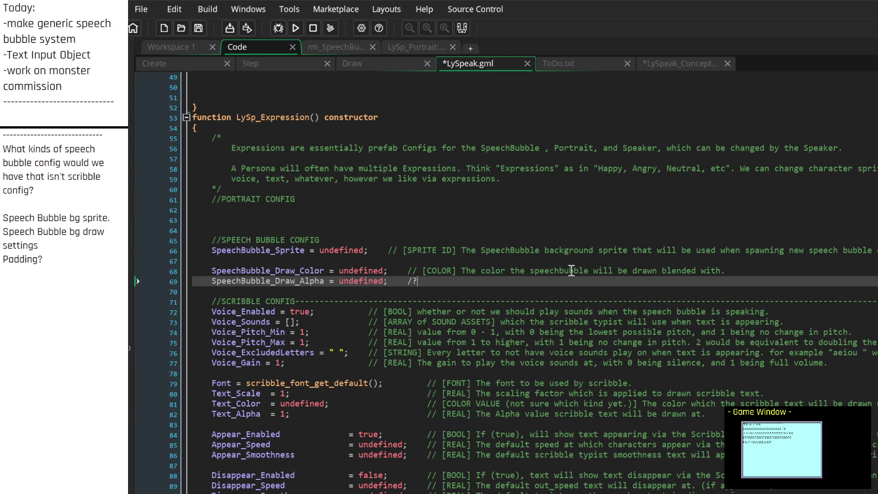
text([REAL])
text( The alpha val)
text(ue (1 t)
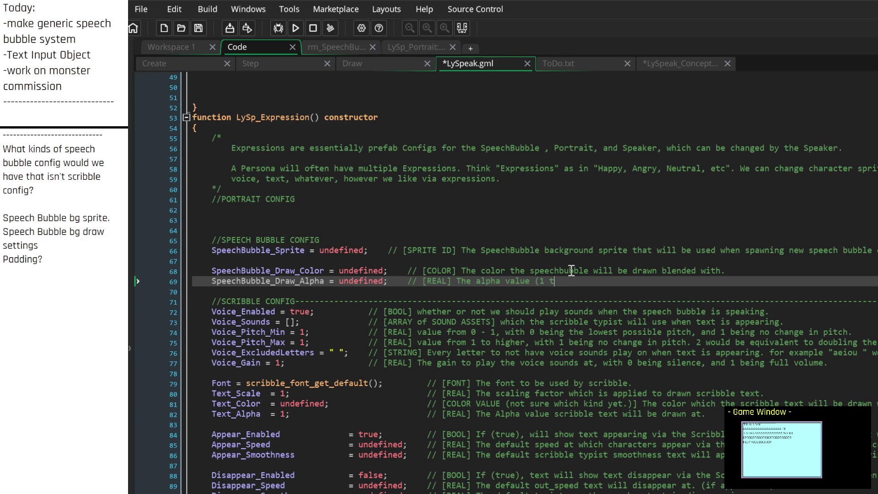
key(BackSpace)
text(0. )
text(to 1.)
key(BackSpace)
text())
text( that the speech)
text( bubble backgro)
text(und will be drawn t)
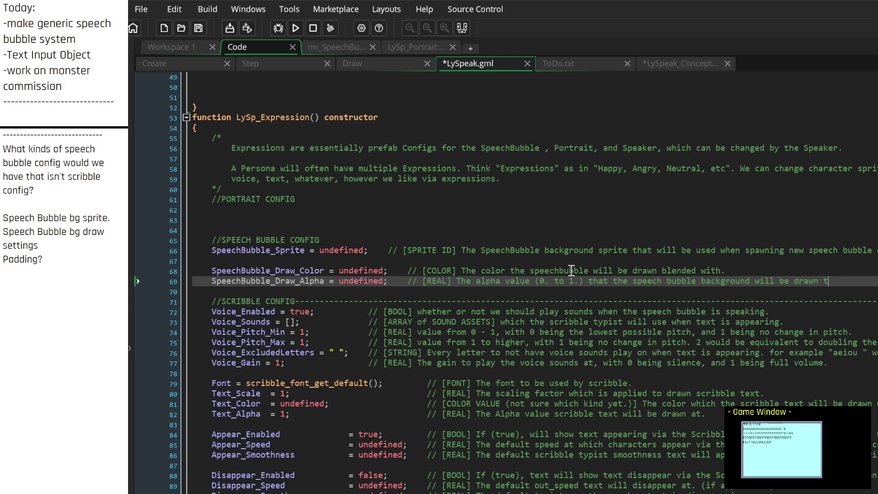
key(BackSpace)
text(with.)
key(Return)
Add SpeechBubble_Draw_BlendMode = undefined; commented as the FancyBlending blendmode enum for drawing the speechbubble
text(SpeechBubble_Draw_)
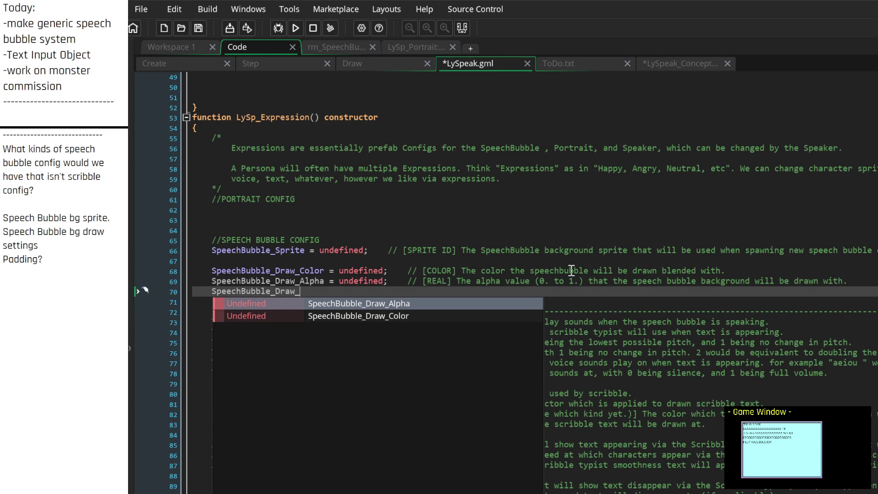
text(BlendMode )
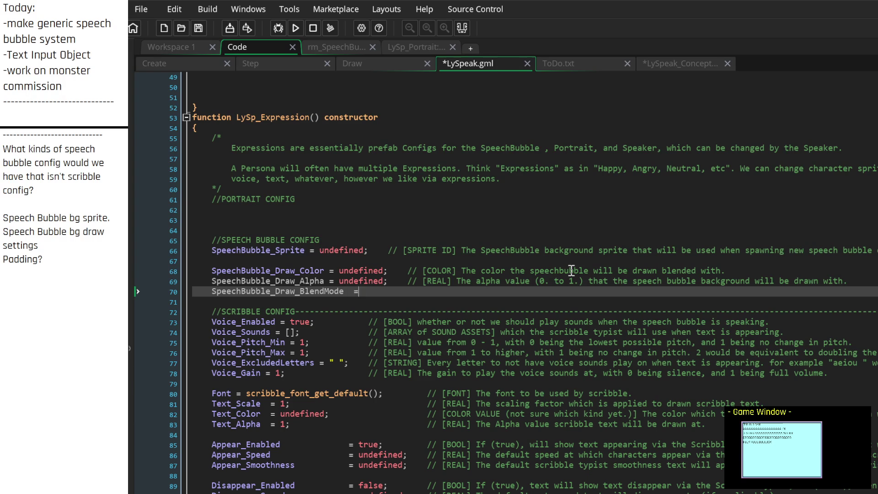
text(= undefi)
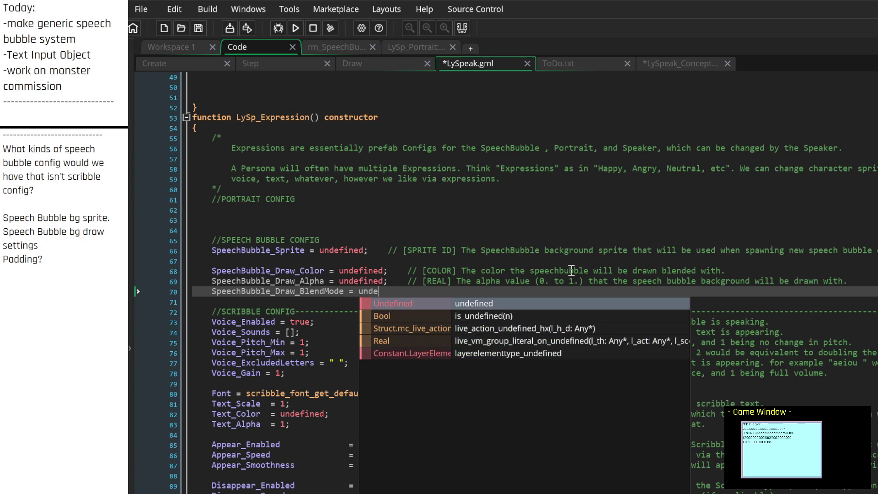
key(Return)
text(;)
key(Tab)
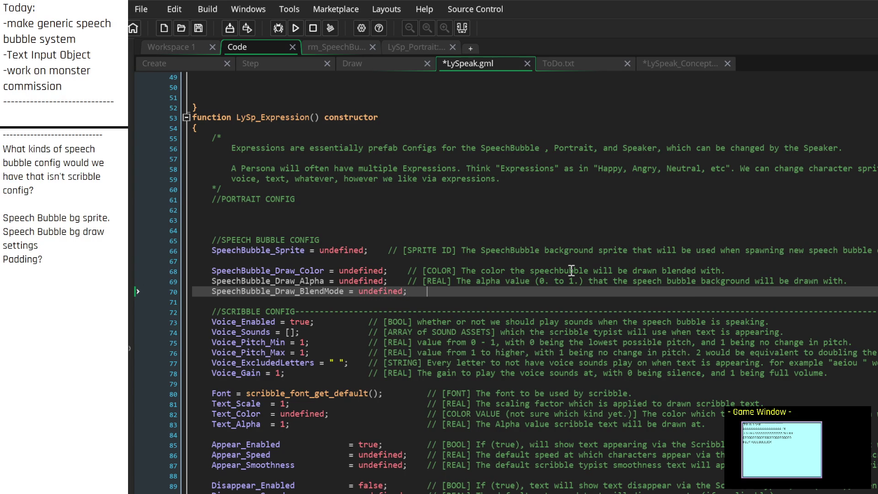
text(//)
text([])
text(END)
key(BackSpace)
text(UM VALUE] T)
text(he)
text(FancyBlendi)
text(ng )
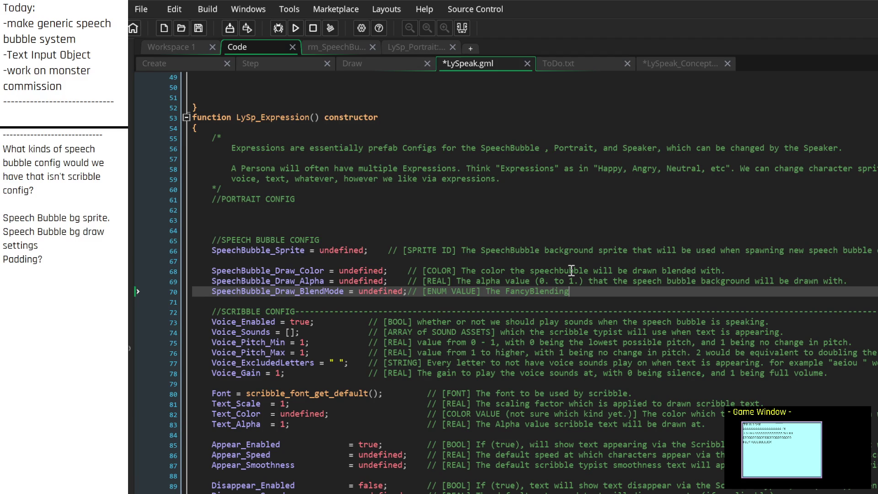
text(blendmode enu)
text(m to draw)
text( the )
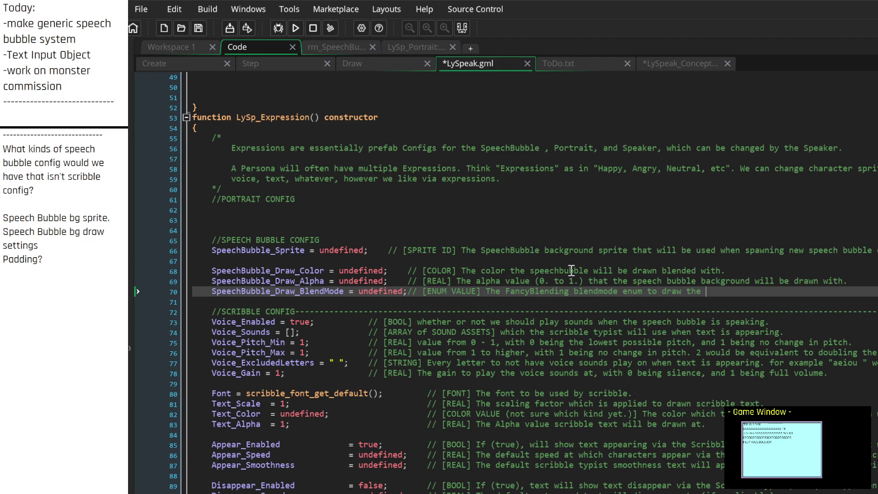
text(speechbubble w)
text(ith.)
Review the new speech bubble config lines, then switch to the spr_SpeechBubbleTest sprite workspace
key(Up)
key(Up)
key(Up)
key(Up)
key(Home)
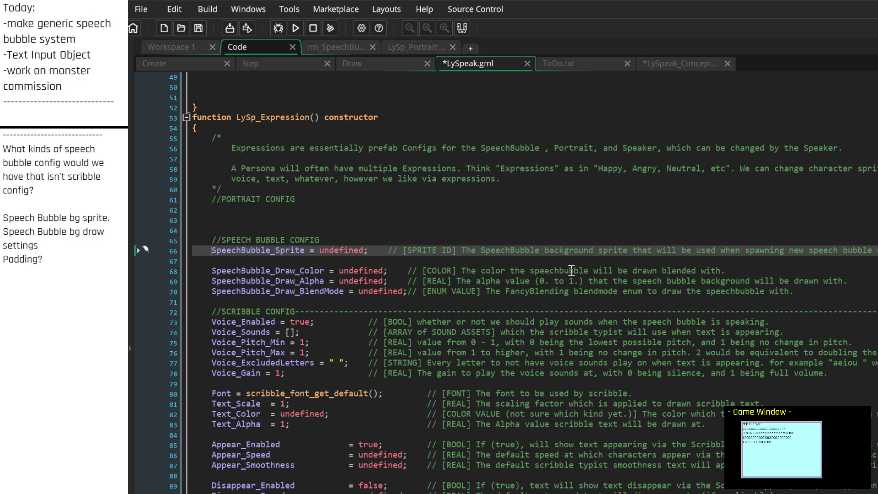
key(Right)
key(Right)
key(Right)
key(Down)
key(Down)
key(Down)
key(End)
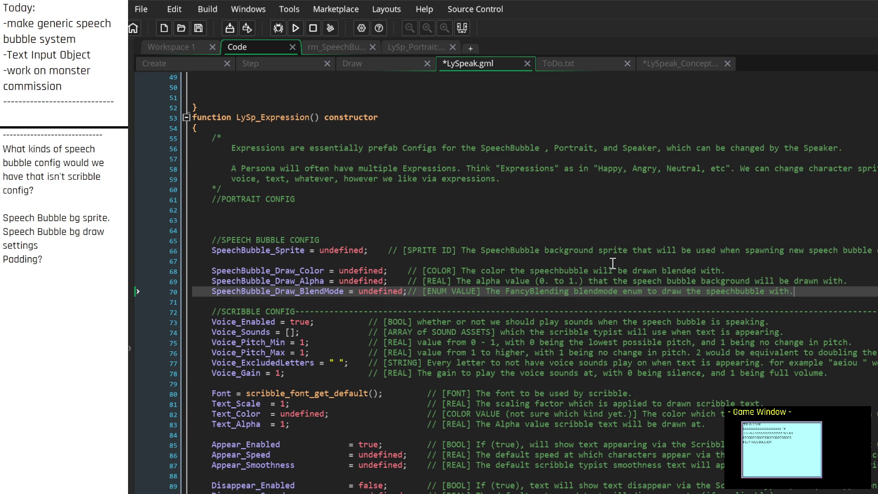
key(Down)
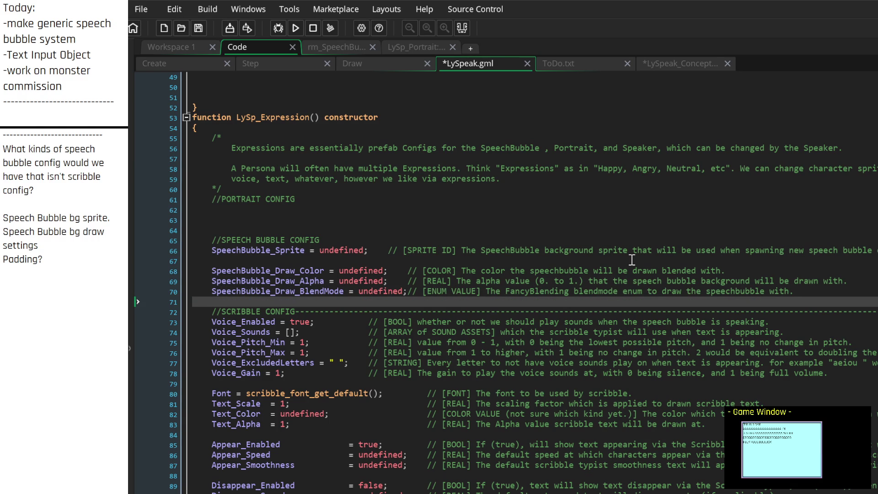
key(Up)
key(Up)
key(Up)
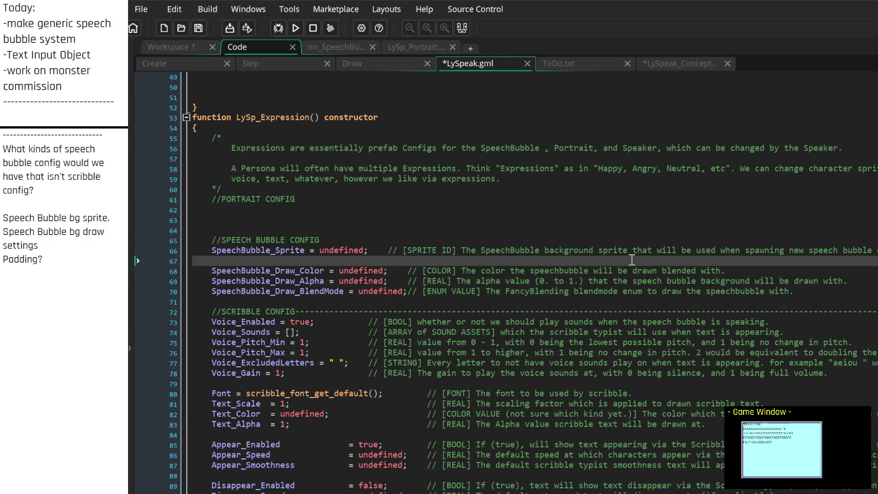
key(Down)
key(Down)
key(Down)
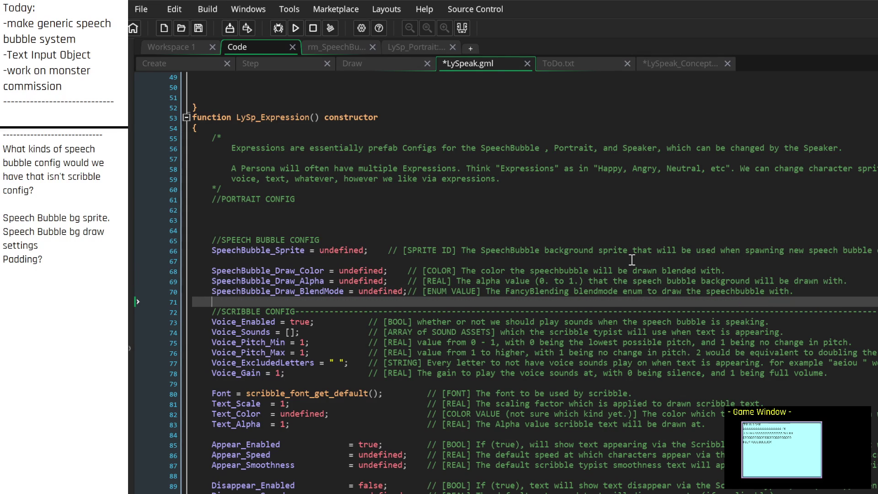
key(Down)
key(Down)
key(Down)
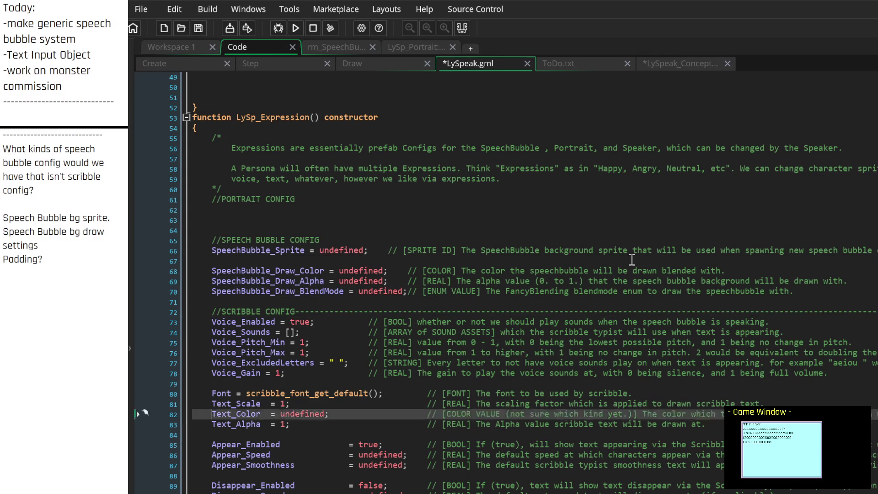
key(Up)
key(Up)
key(Up)
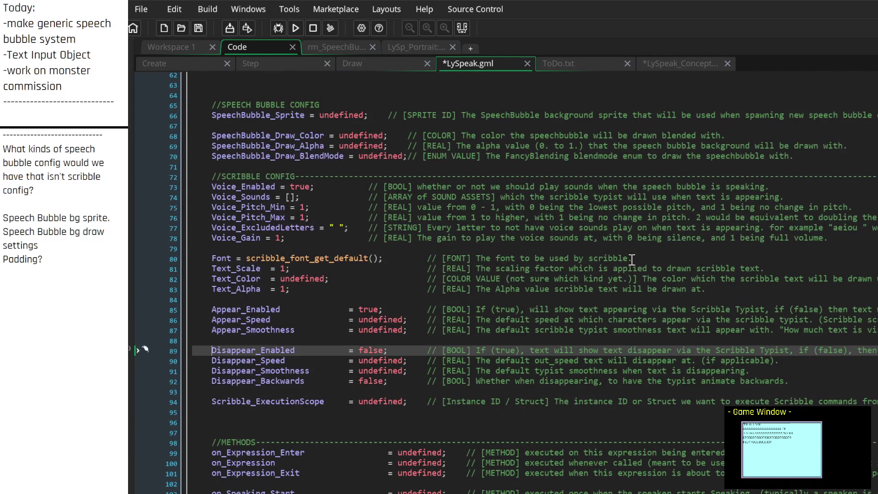
key(ctrl+Tab)
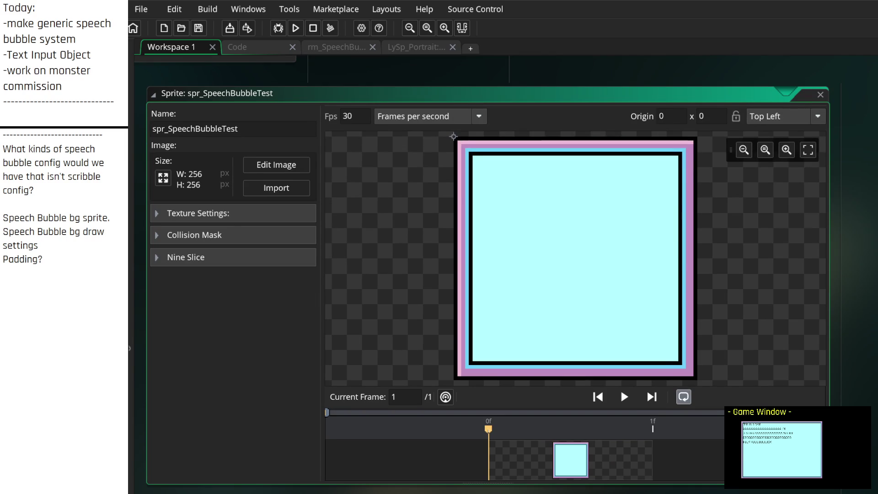
Open obj_GenericSpeechBubble's Step event and look through its Draw and Create event code
key(ctrl+Tab)
double_click(366, 178)
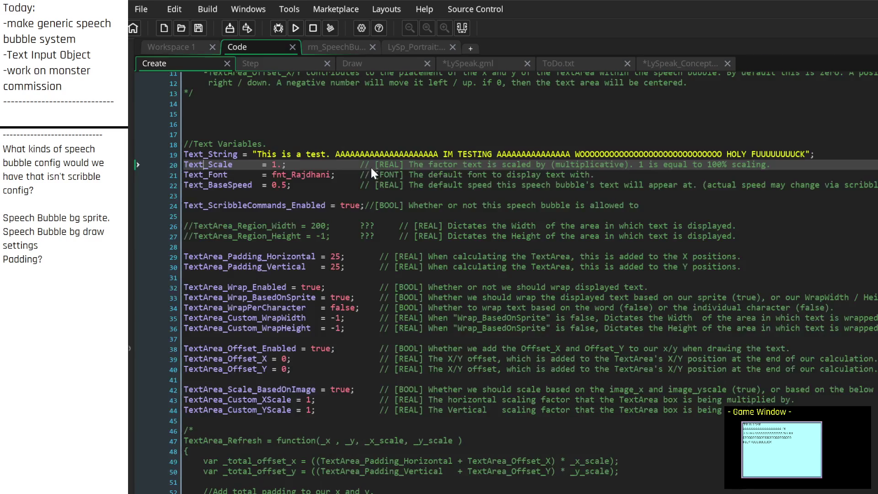
click(367, 63)
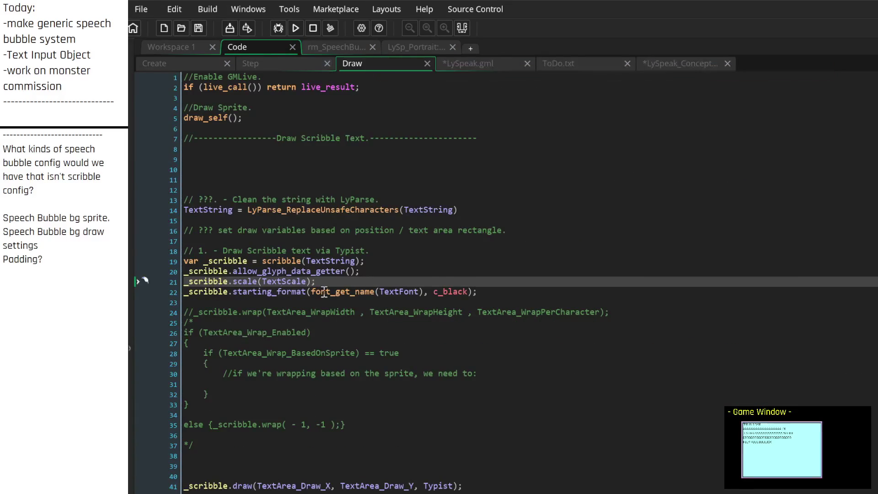
scroll(398, 293, down, 2)
click(190, 66)
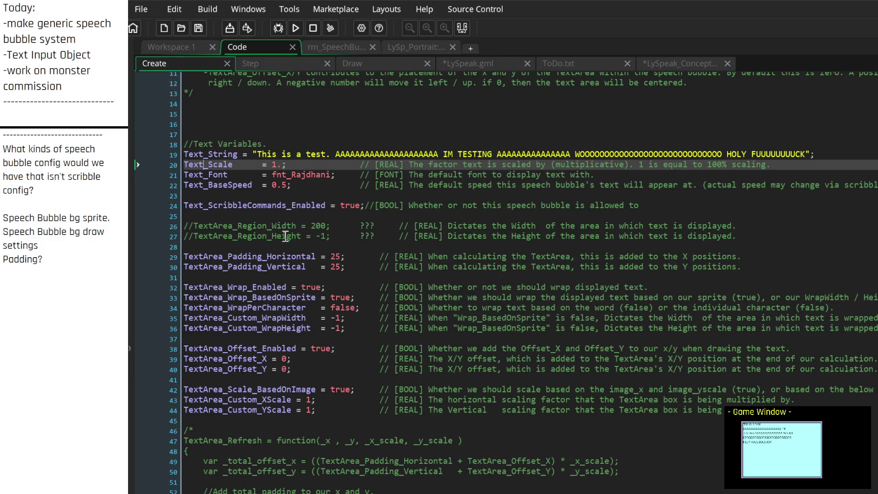
scroll(261, 304, down, 1)
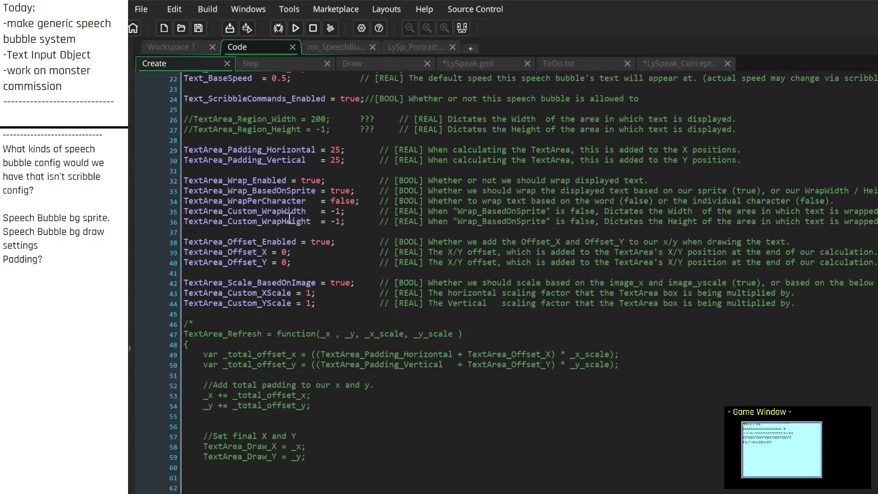
scroll(325, 223, right, 3)
scroll(326, 224, left, 3)
scroll(204, 311, up, 4)
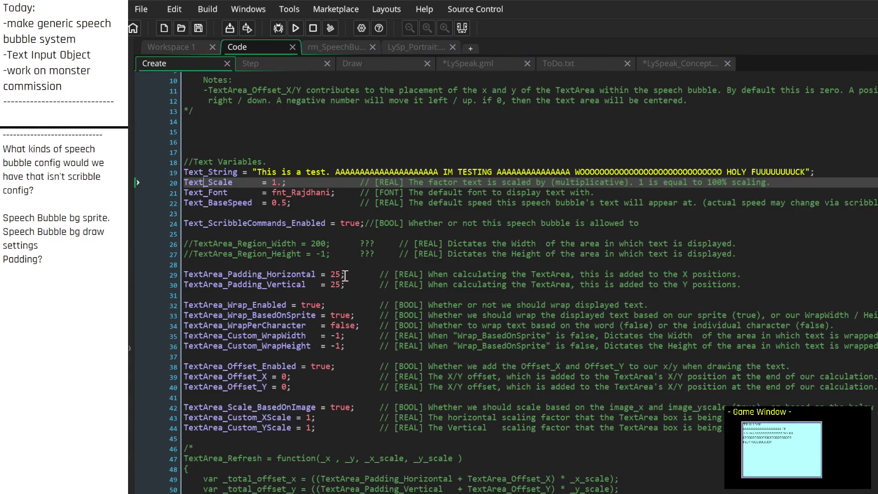
Close the Step and Draw event tabs, glance at the notes, and return to LySpeak.gml
click(301, 61)
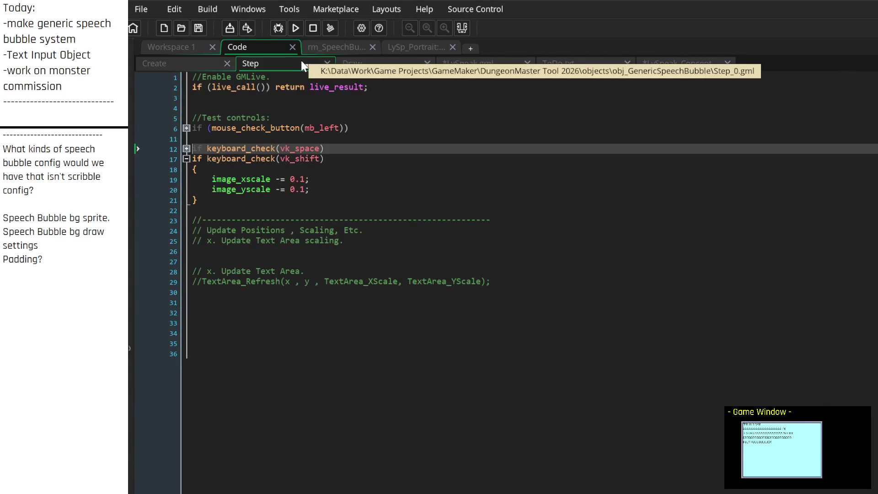
click(327, 63)
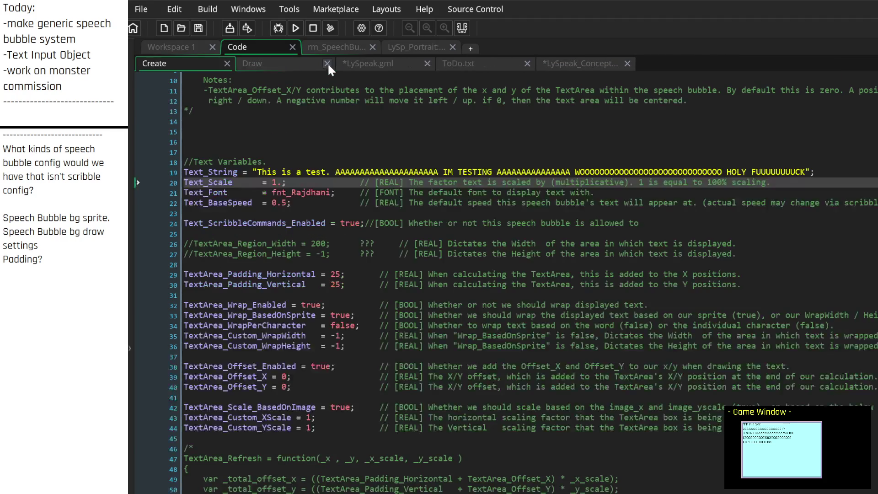
click(327, 64)
click(380, 63)
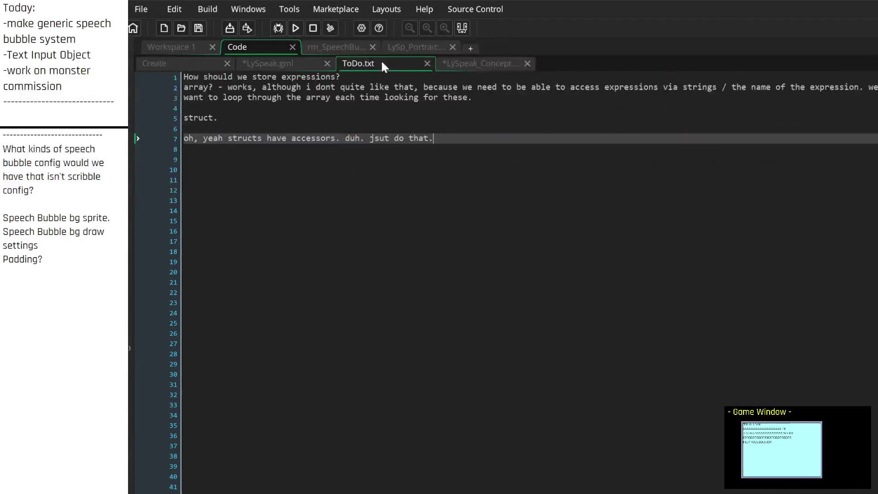
click(460, 64)
click(276, 64)
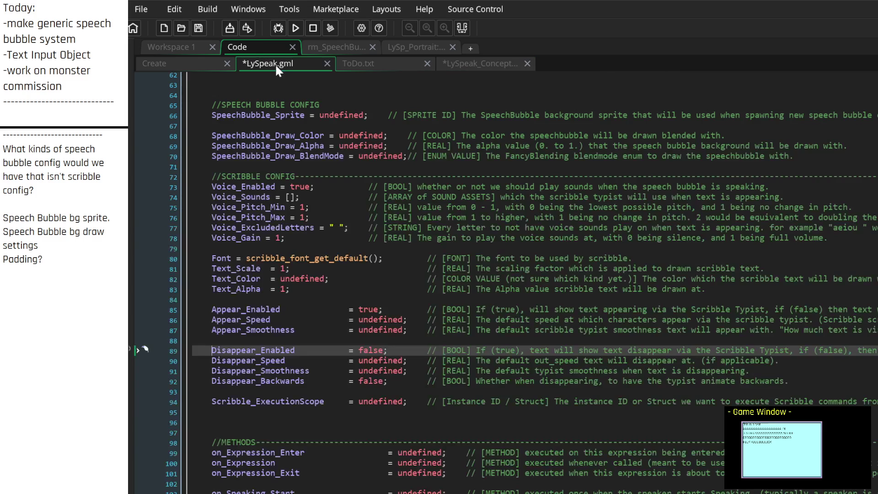
Delete the blank line above the Scribble config in LySpeak.gml
scroll(213, 103, up, 3)
scroll(312, 286, down, 10)
scroll(312, 287, up, 8)
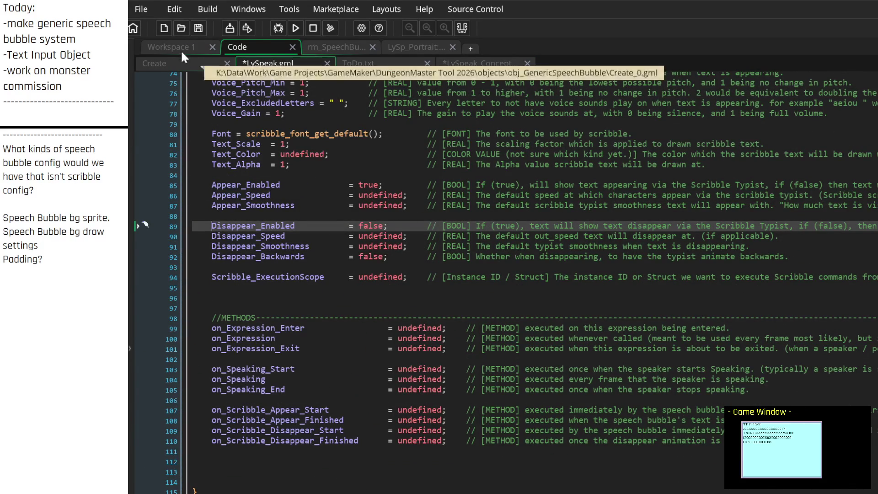
scroll(308, 299, up, 4)
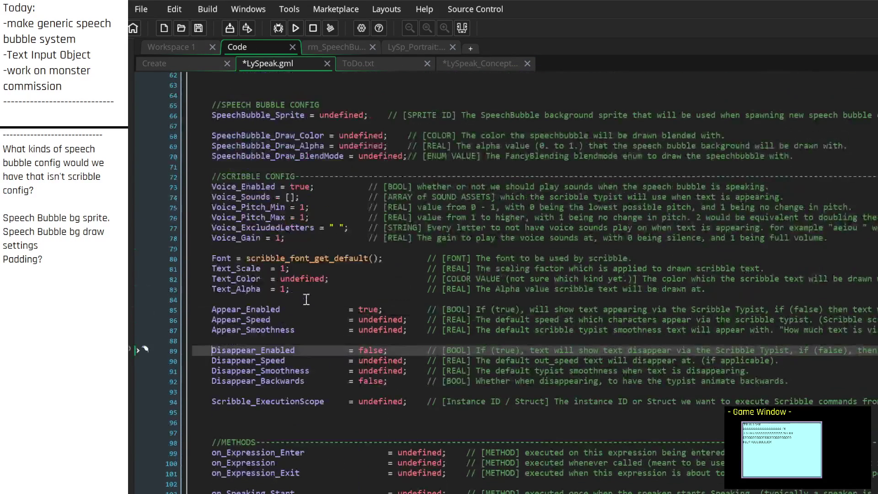
scroll(307, 299, up, 1)
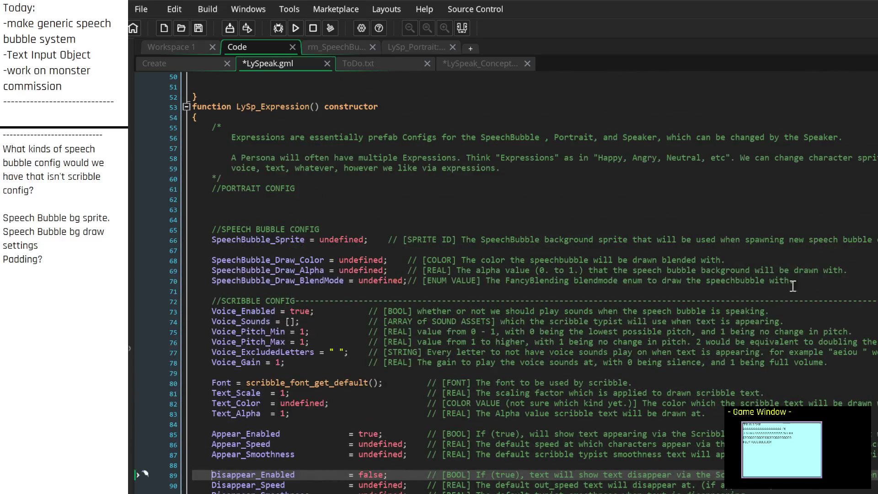
click(831, 287)
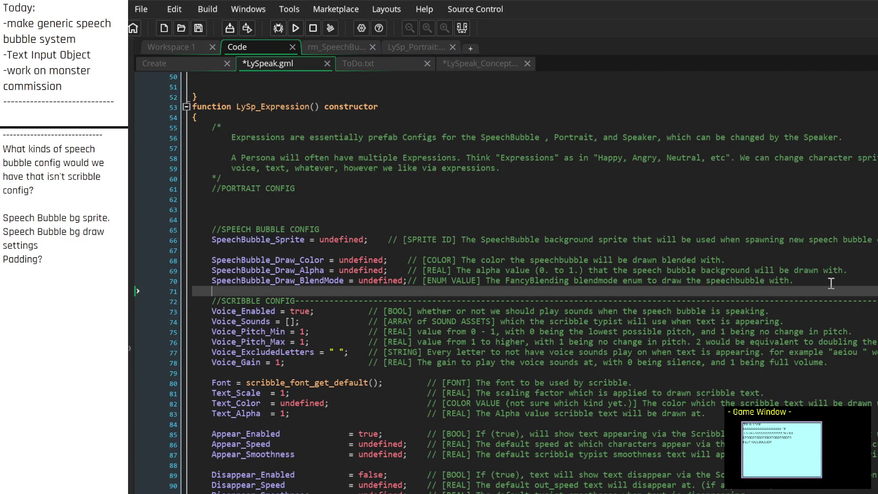
key(BackSpace)
Insert a new line below SpeechBubble_Sprite and start typing a SpeechBubble_ entry
key(Up)
key(Up)
key(Up)
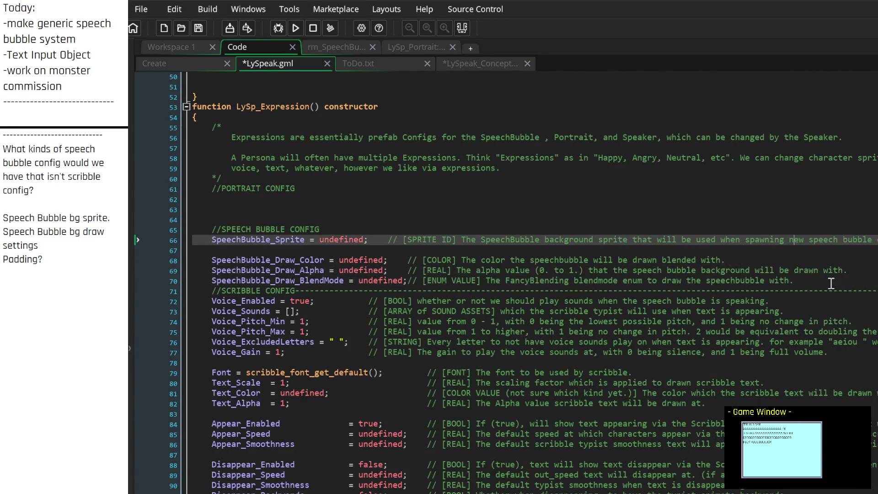
key(Down)
key(Down)
key(Up)
key(Up)
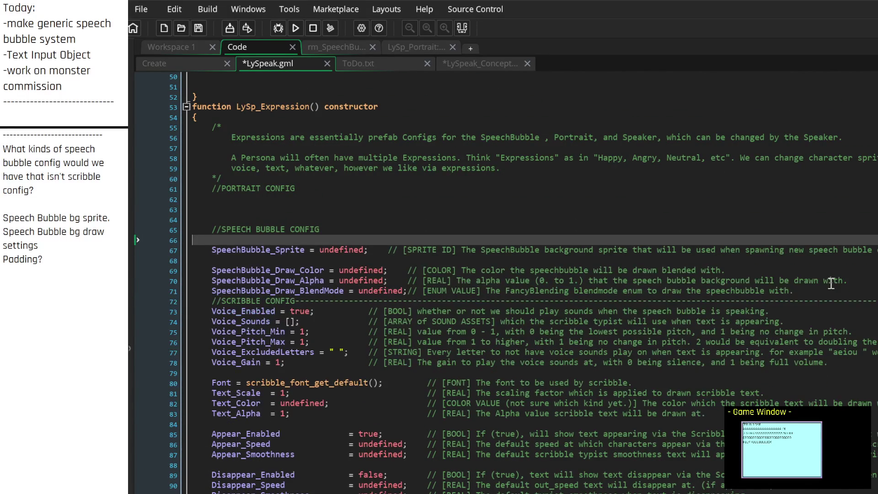
key(Down)
key(Down)
key(Return)
key(Return)
key(Up)
key(Up)
key(Down)
key(Down)
key(BackSpace)
key(BackSpace)
key(Return)
key(Return)
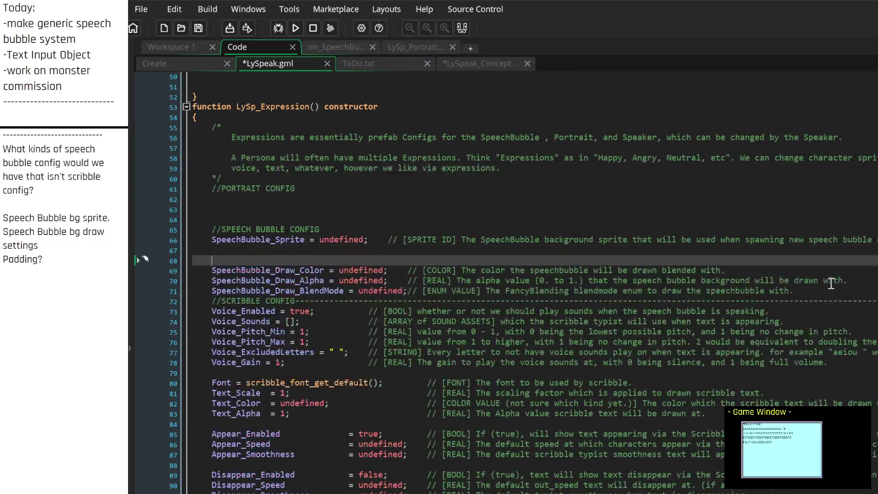
key(Up)
text(Speech)
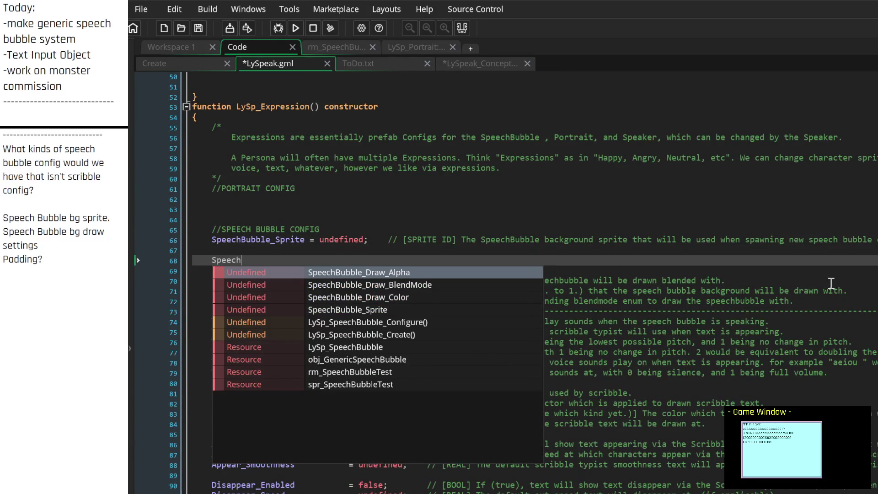
text(Bubble_)
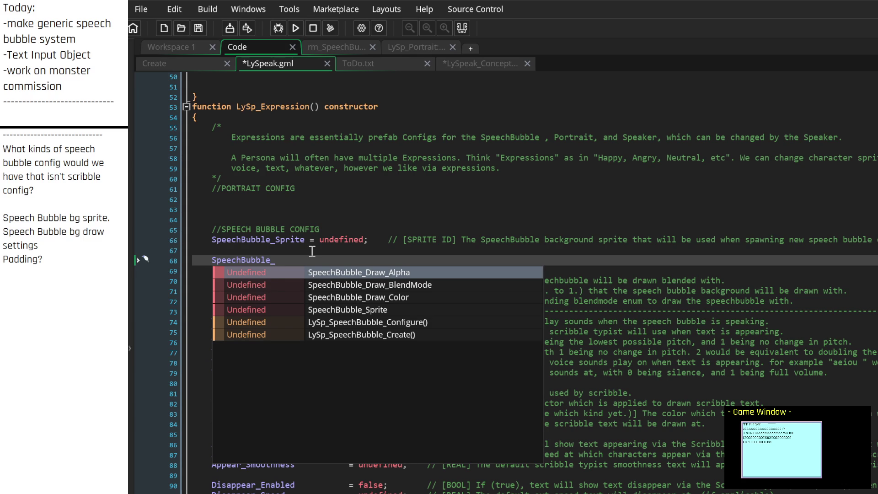
key(Escape)
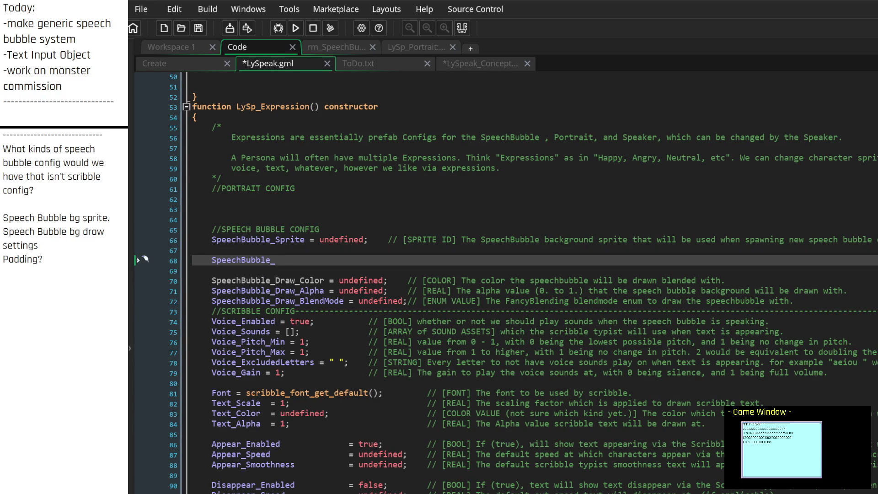
Name the padding entries SpeechBubble_Padding_Horizontal and SpeechBubble_Padding_Vertical
text(Horizontal_Padding)
key(Return)
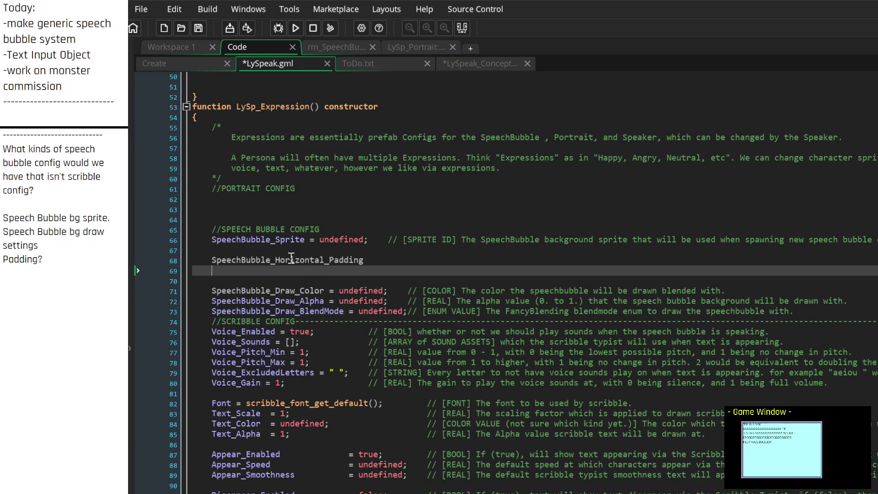
text(_Vertical_)
text(Padding)
key(BackSpace)
key(BackSpace)
key(BackSpace)
key(BackSpace)
key(BackSpace)
key(BackSpace)
text(Padding_)
text(Vertical)
click(291, 257)
key(Delete)
key(Delete)
key(Delete)
key(BackSpace)
key(BackSpace)
key(BackSpace)
key(Delete)
key(End)
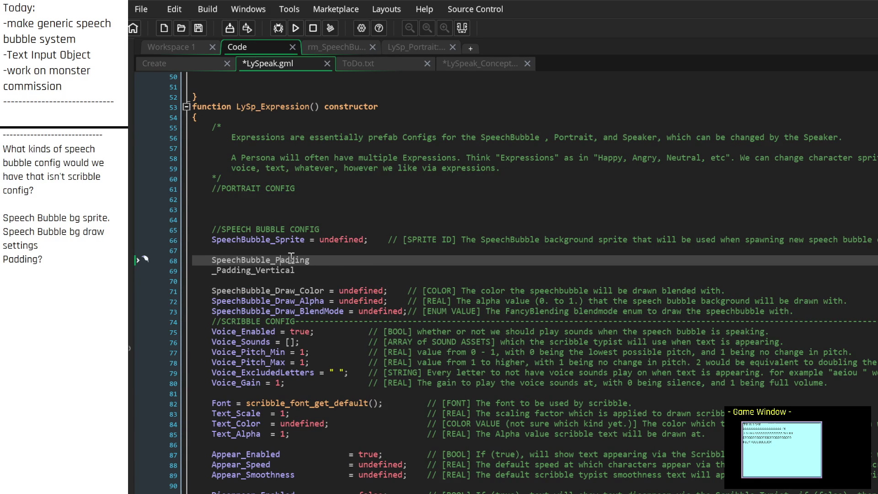
text(_Horizontal)
key(Right)
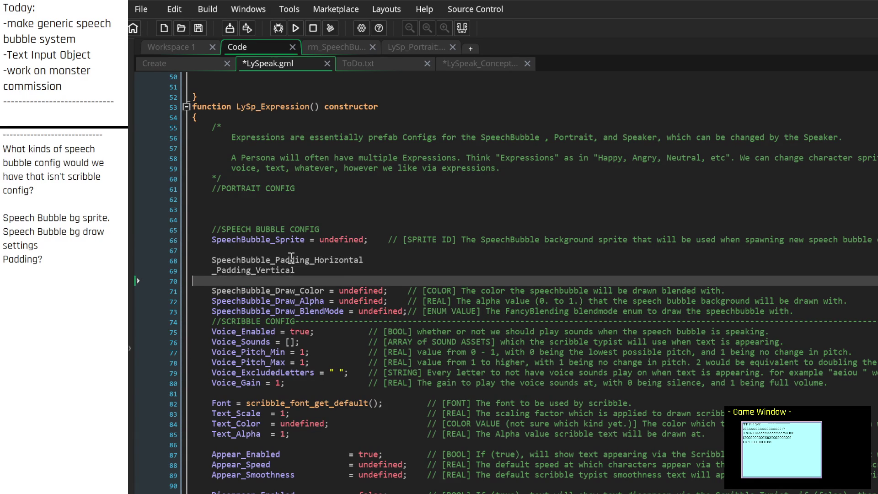
text(SpeechBubble)
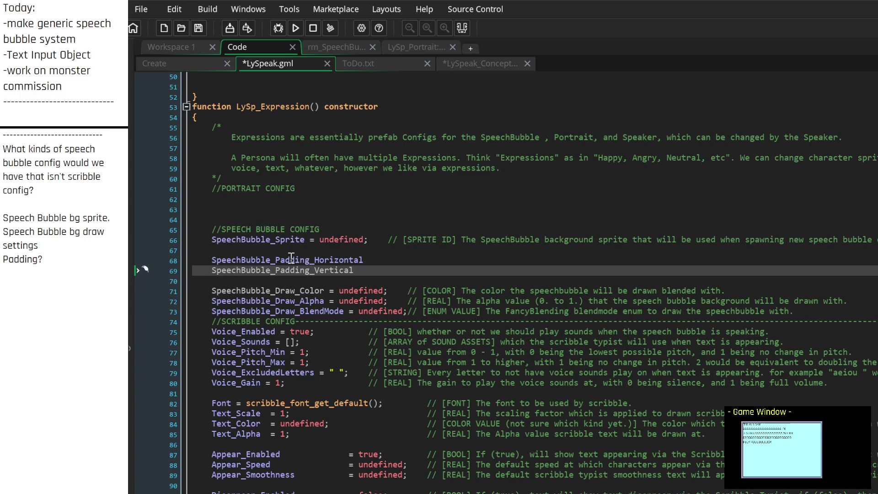
key(End)
Add SpeechBubble_Offset_X and SpeechBubble_Offset_Y lines below the vertical padding entry
key(Return)
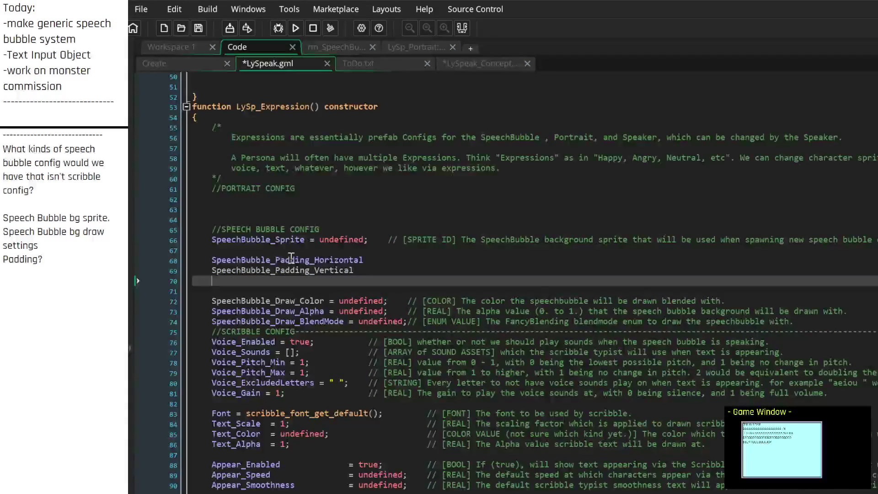
text(SpeechBubble_Offset_X)
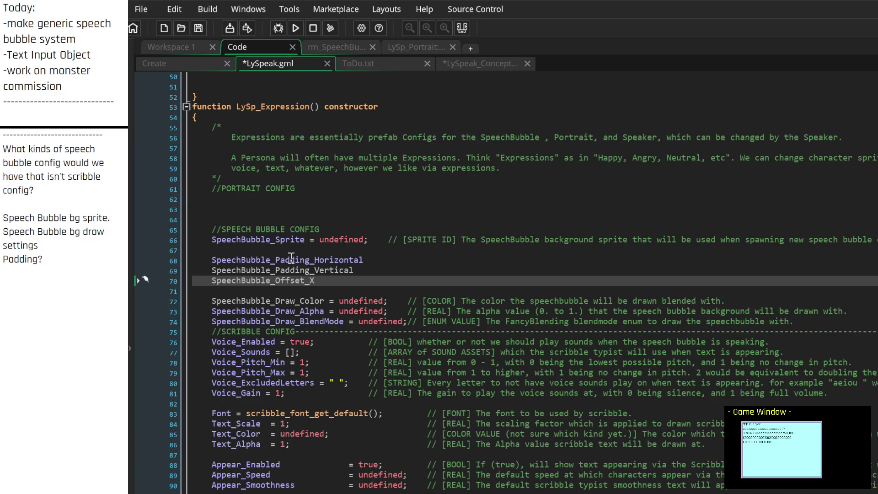
key(Return)
text(SpeechBubble_Offset_Y)
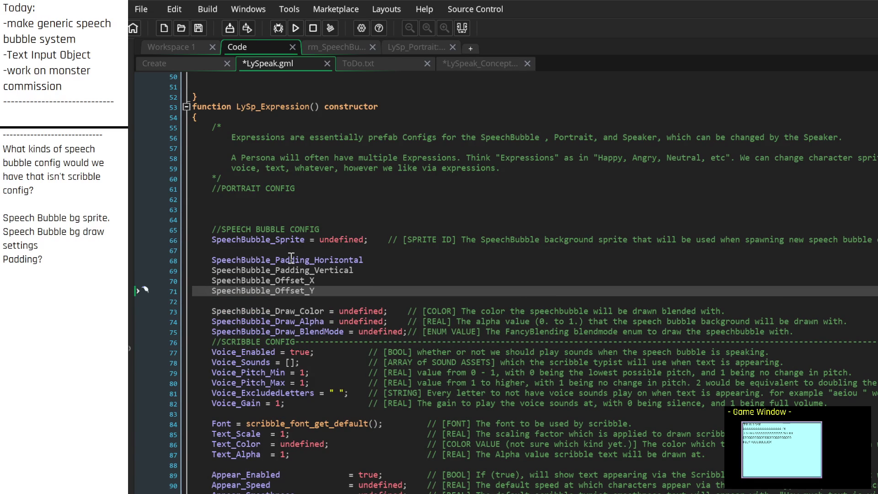
key(Up)
key(Up)
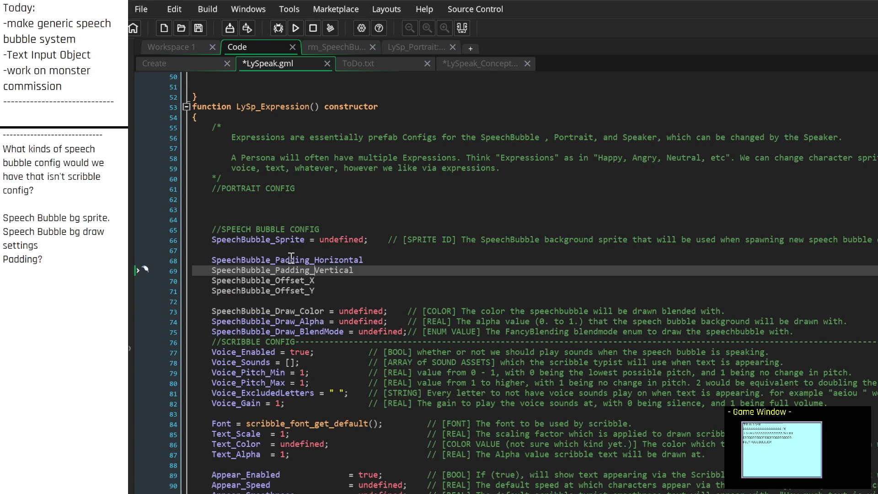
key(Up)
key(Down)
key(Home)
click(393, 261)
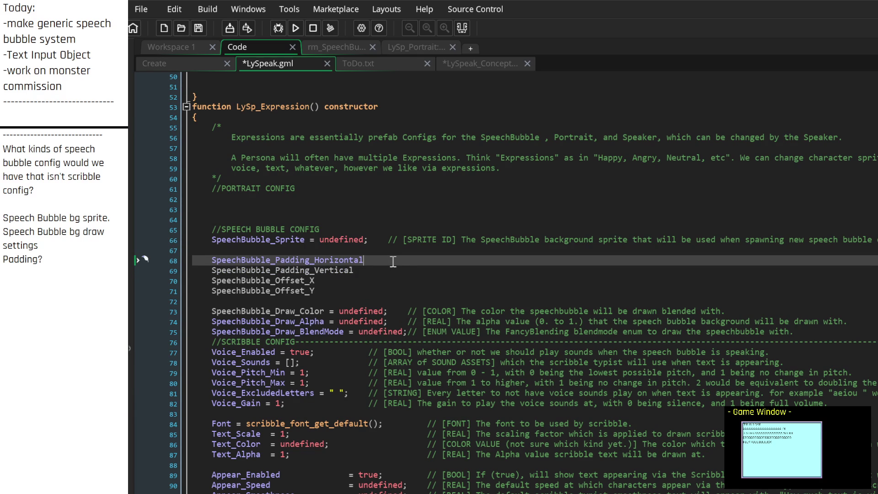
Set the padding entries to '= undefined;' and align the assignments
text( =)
text( undefi)
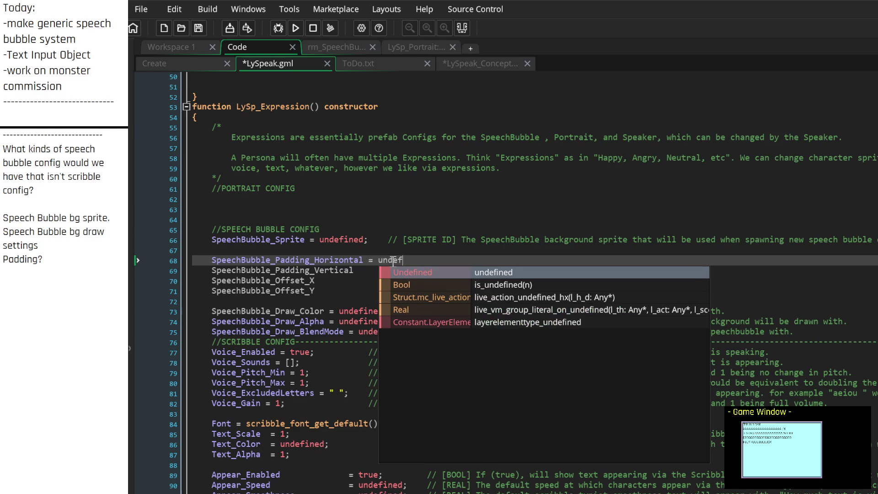
key(Return)
text(;)
key(Return)
key(Delete)
key(End)
text(=)
key(BackSpace)
key(Tab)
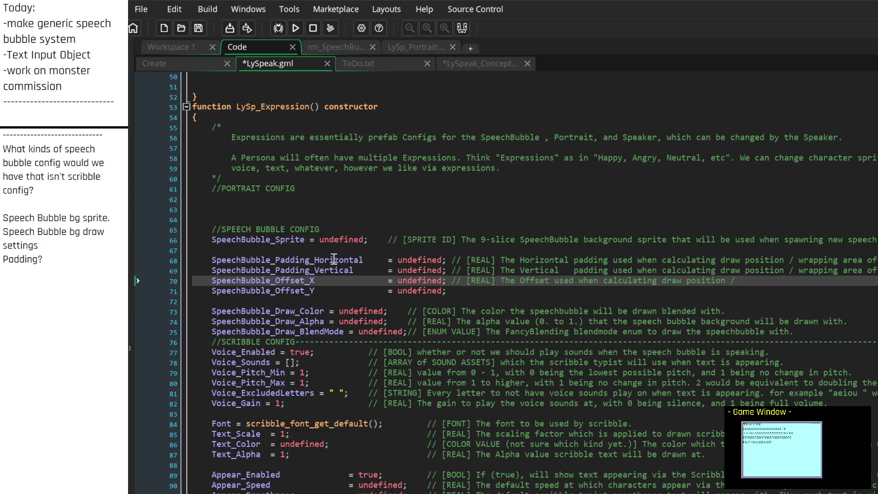
Change 'used' to 'added' in the X offset and both padding comments
key(Left)
key(Left)
key(Left)
key(BackSpace)
key(BackSpace)
key(BackSpace)
text(added)
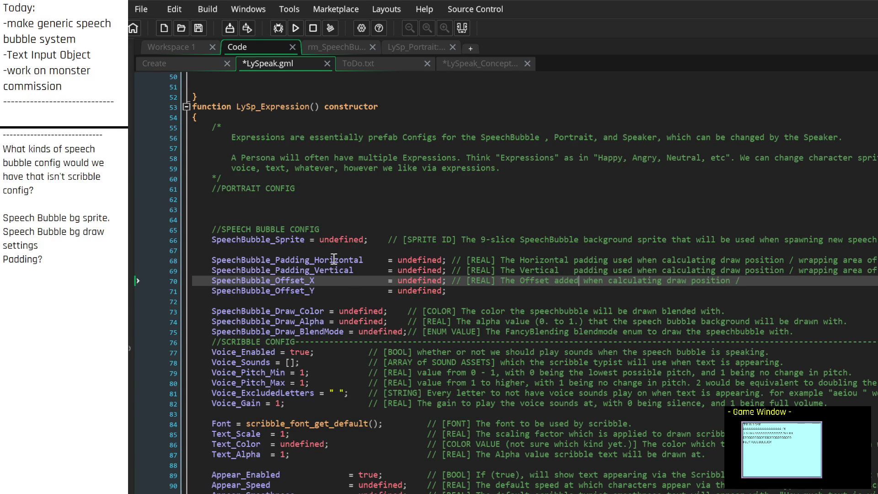
key(Up)
key(Delete)
key(Delete)
key(Delete)
text(added)
key(Up)
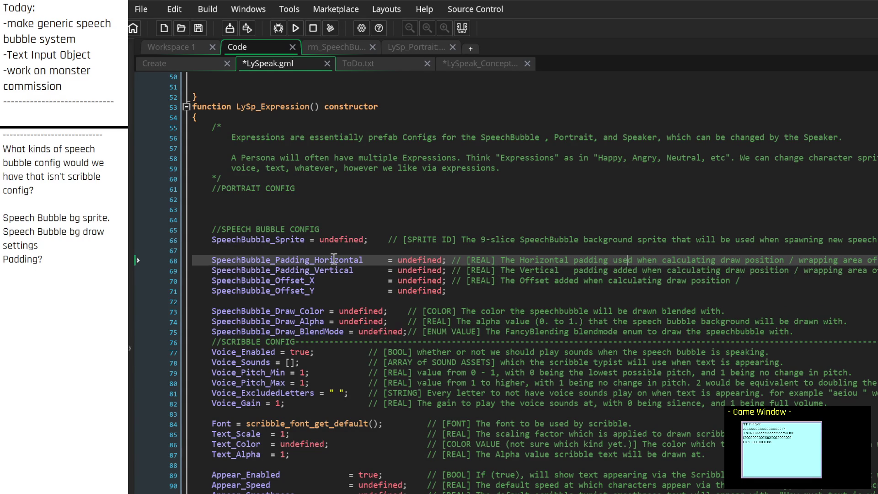
key(BackSpace)
key(BackSpace)
key(BackSpace)
text(added)
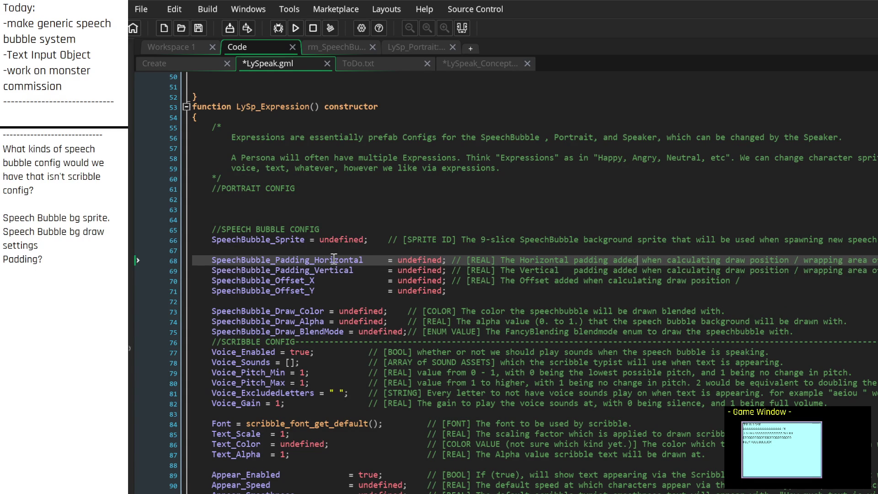
Make the comments end with 'draw position / text wrapping area.'
key(Down)
key(Down)
key(ctrl+Right)
key(ctrl+Right)
key(ctrl+Right)
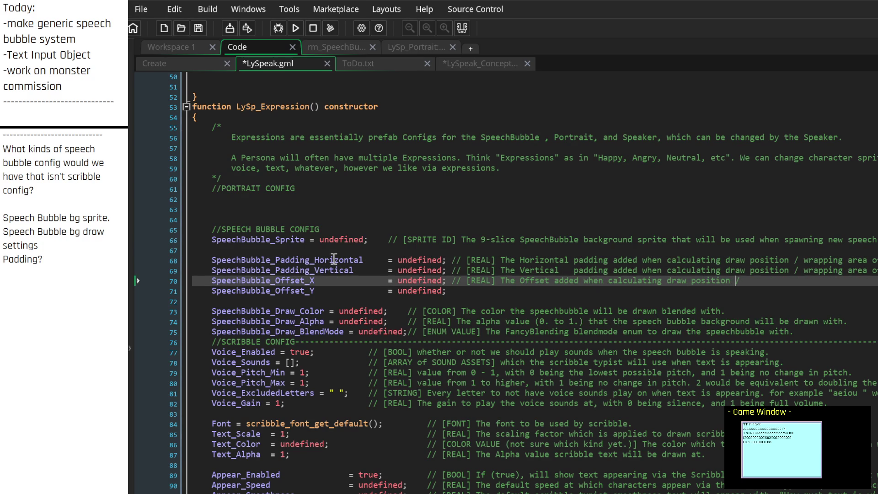
text(wrapping area)
key(ctrl+Left)
text(text)
key(Up)
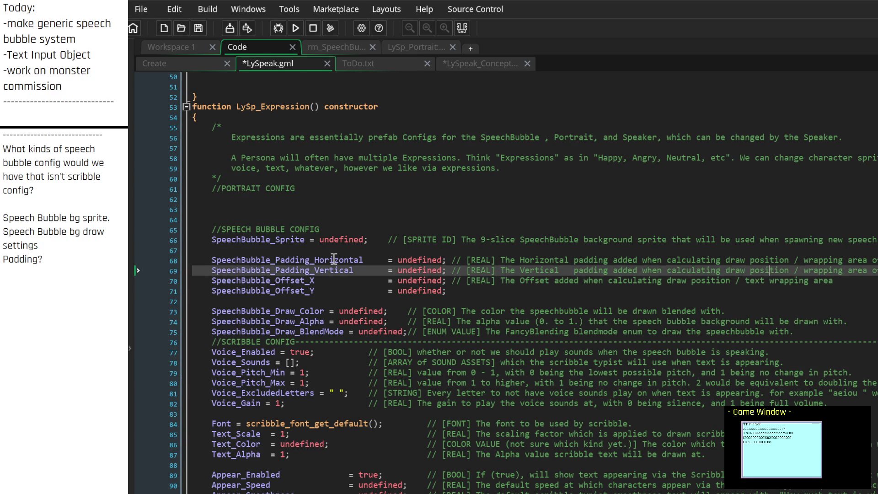
text(text)
key(Up)
key(ctrl+Left)
text(text)
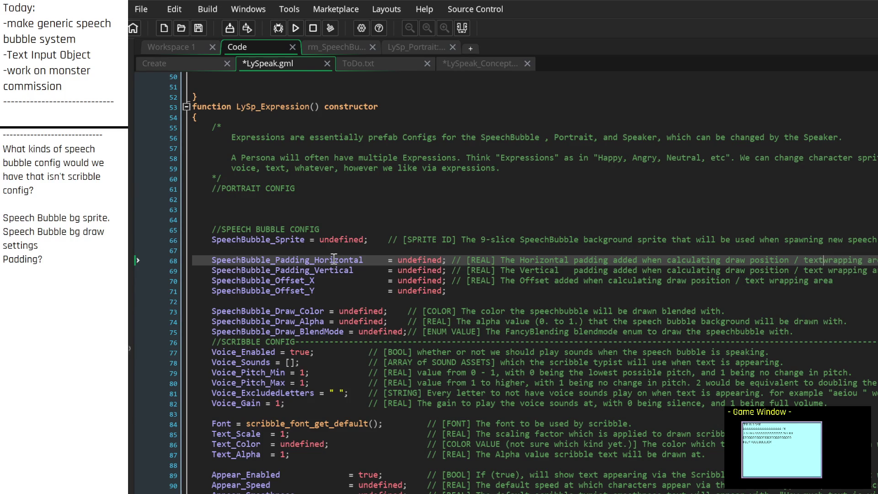
key(Down)
key(Down)
key(End)
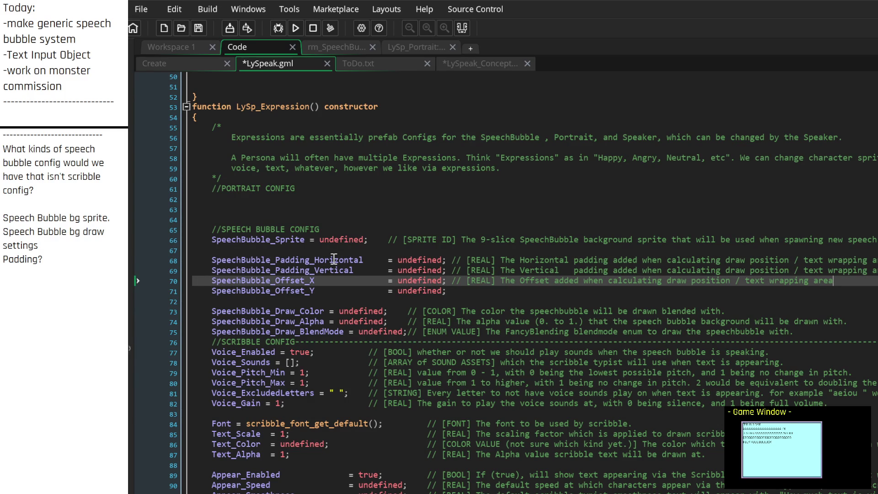
text(.)
Label the X offset comment and add the matching '[REAL] The Y Offset added…' comment
key(Down)
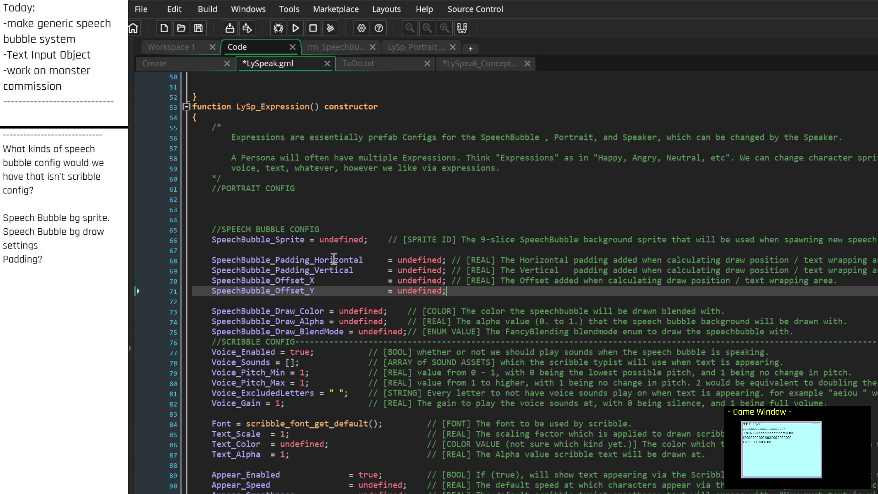
key(Up)
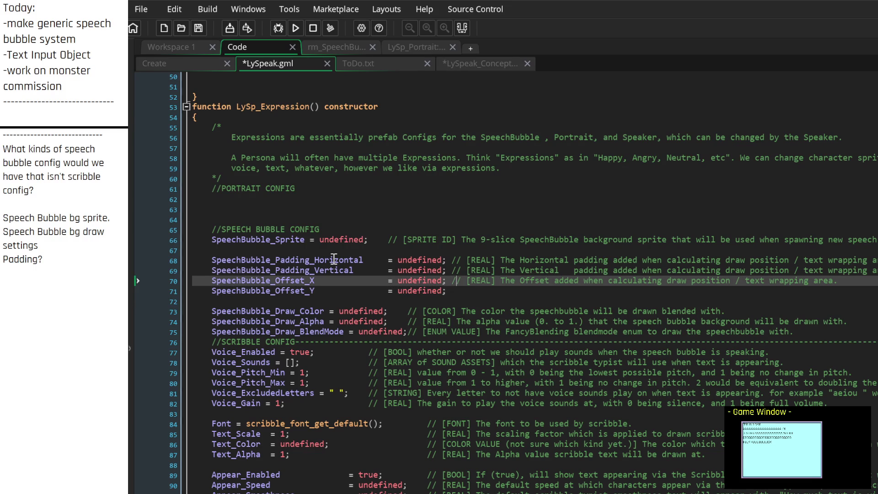
text(X)
key(Down)
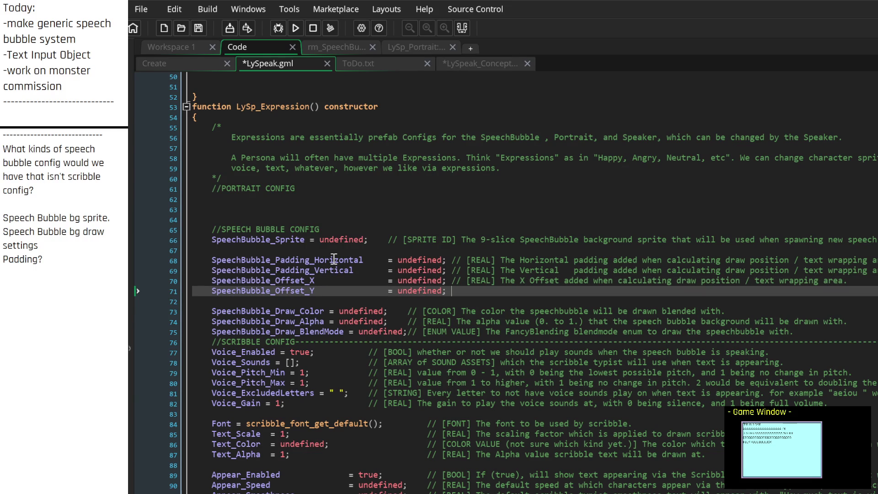
text(// [)
text(REAL])
text( The Y )
text(Offset added whe)
text(n cal)
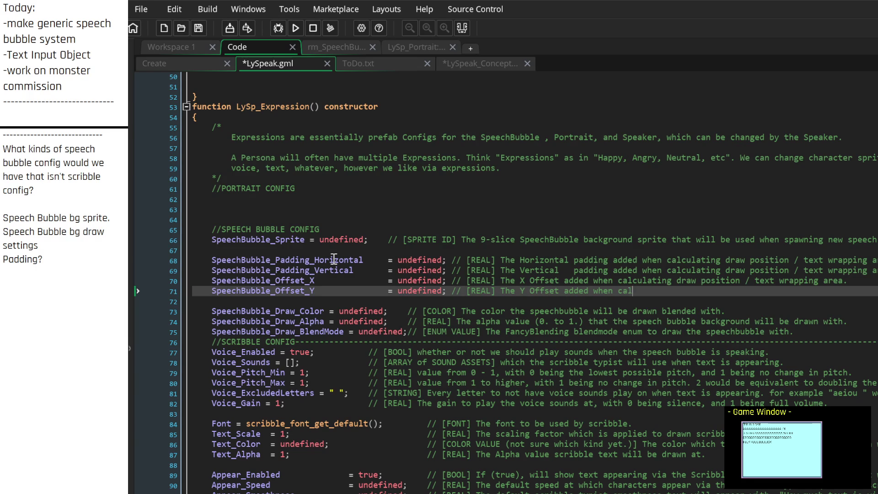
text(culating draw position / )
text(text )
text(wra)
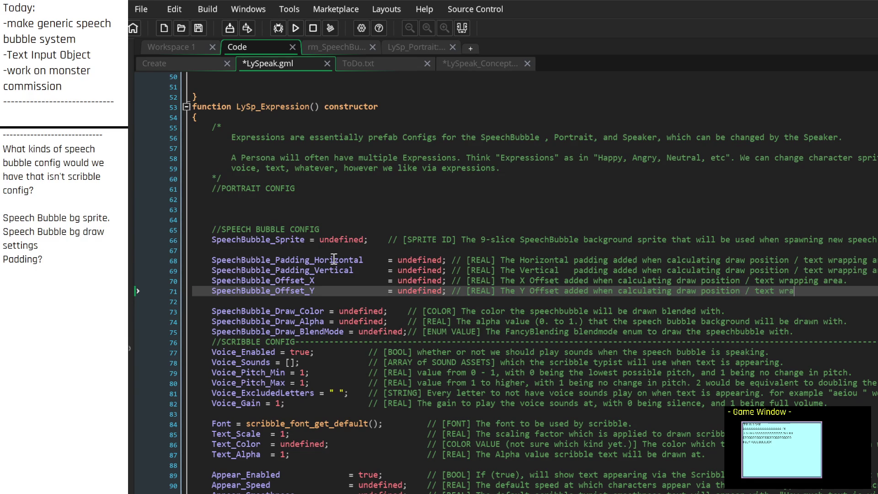
text(pping area.)
click(674, 281)
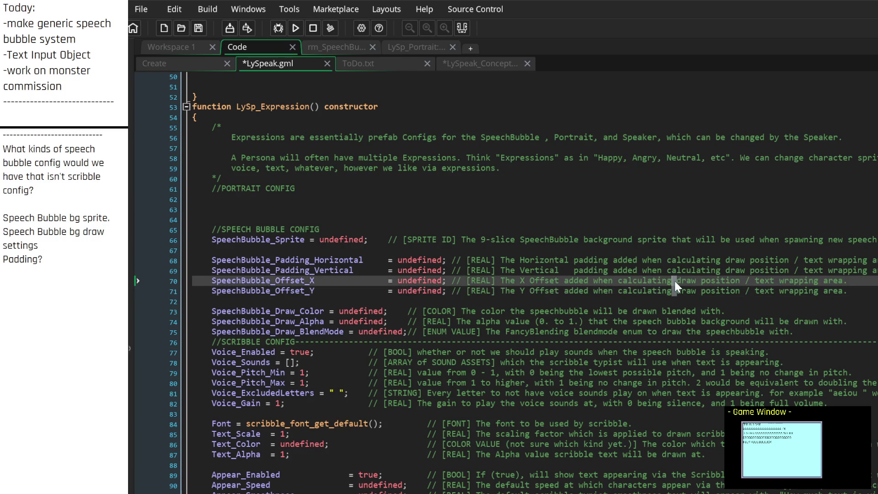
text(the)
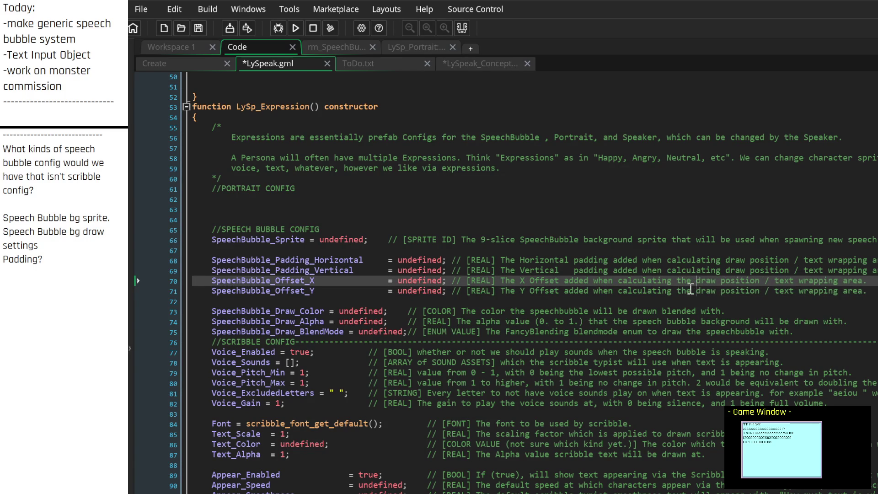
click(869, 291)
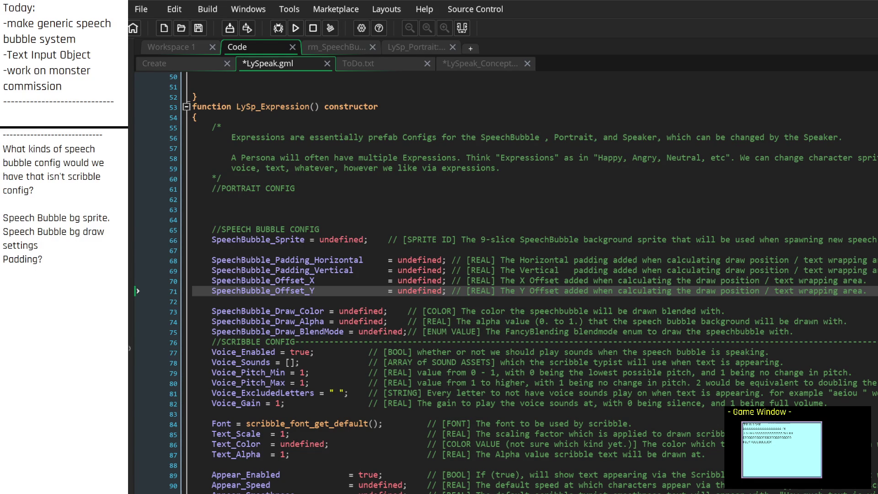
scroll(524, 355, down, 3)
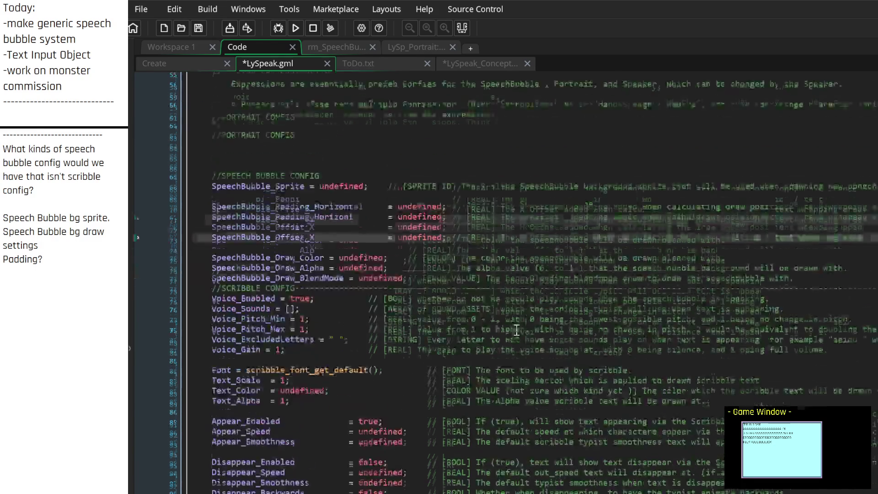
Add a dashed divider line to the side notes
click(337, 215)
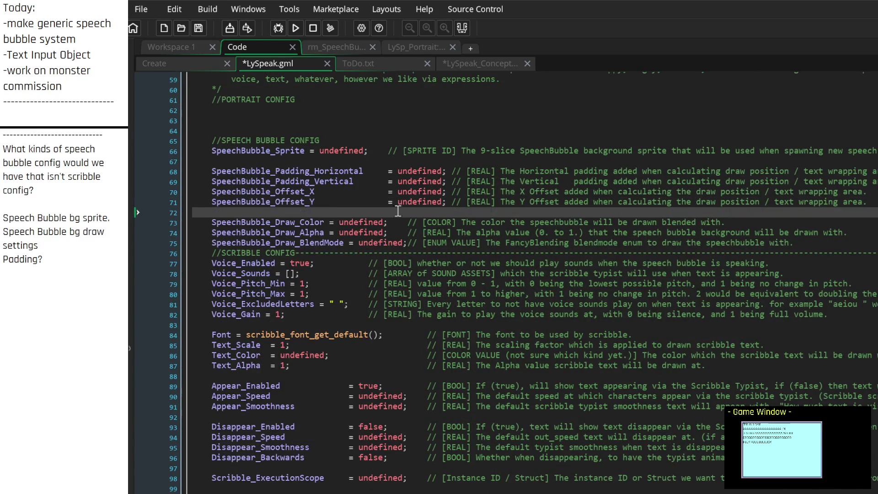
scroll(397, 211, up, 4)
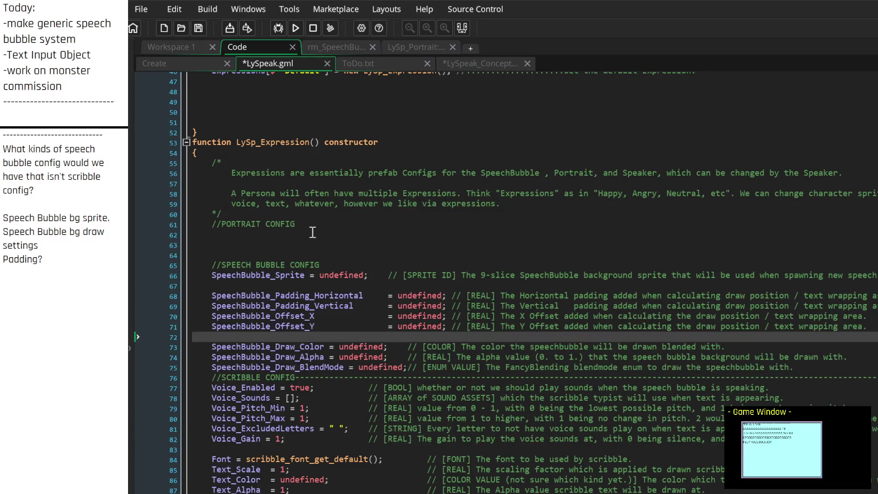
click(312, 234)
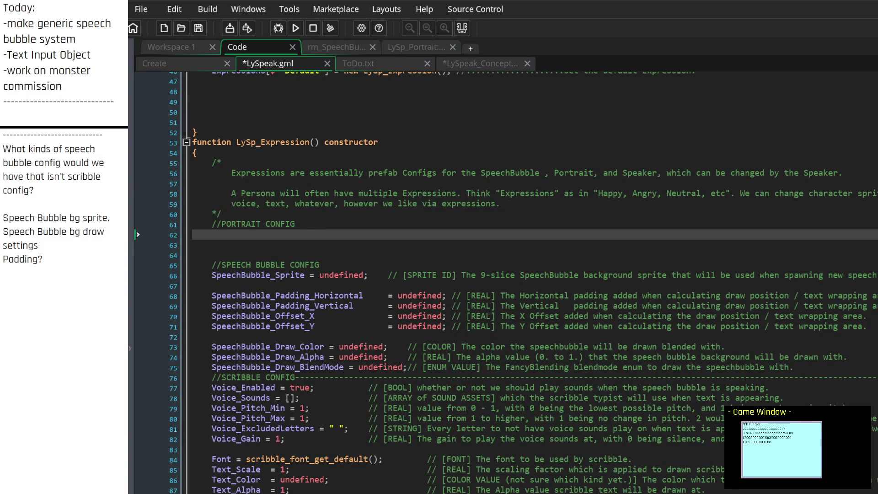
scroll(56, 203, down, 3)
click(57, 203)
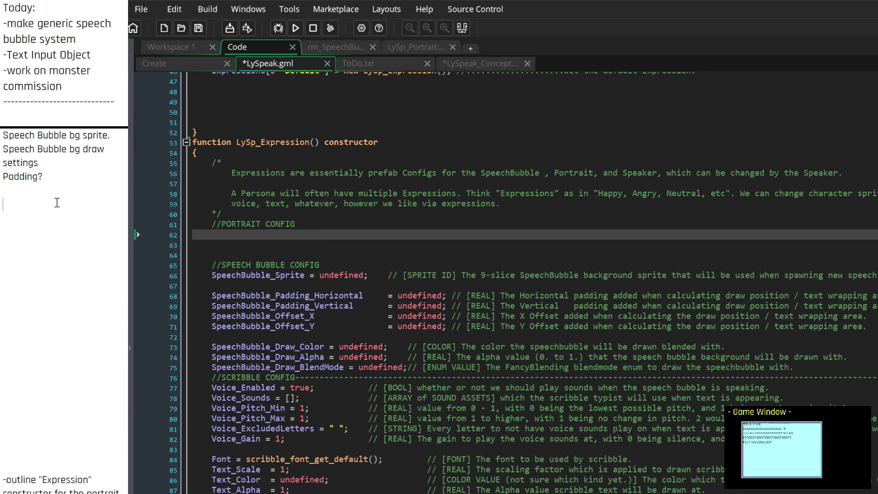
text(------------------------------------)
key(Return)
text(---)
key(BackSpace)
key(BackSpace)
key(BackSpace)
key(Return)
key(Return)
key(Return)
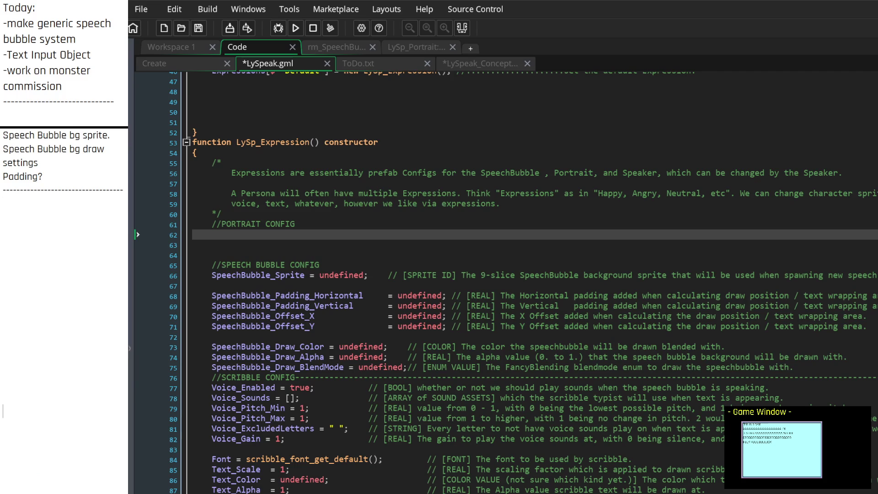
Replace the bg sprite and draw settings notes with 'How will portraits work now?'
drag(2, 132, 3, 174)
key(BackSpace)
click(51, 165)
text(How wi)
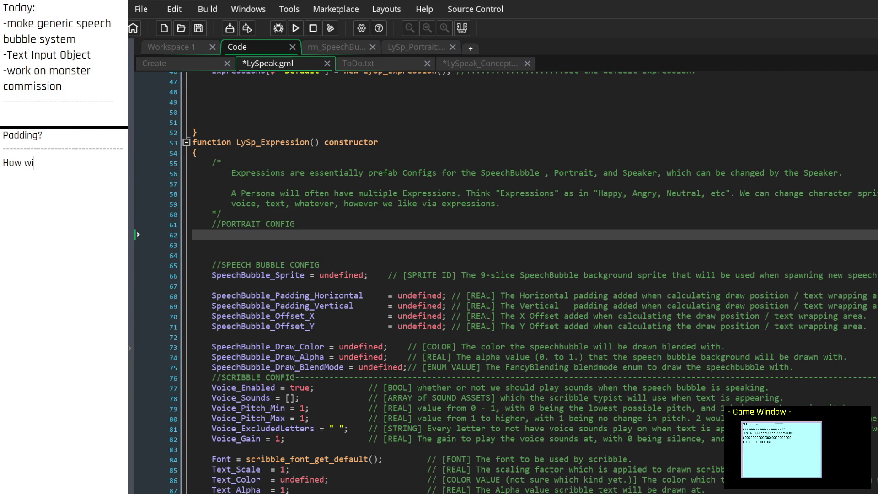
text(ll portraits w)
text(ork?)
key(Return)
key(Return)
key(Return)
key(BackSpace)
key(BackSpace)
key(BackSpace)
text(now?)
key(Return)
key(Return)
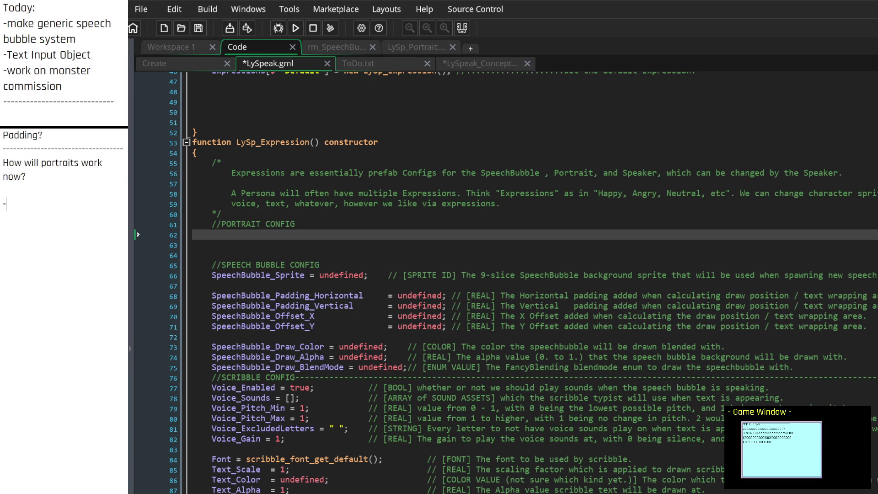
Note that each expression will have one or more sprites used as the portrait
click(263, 235)
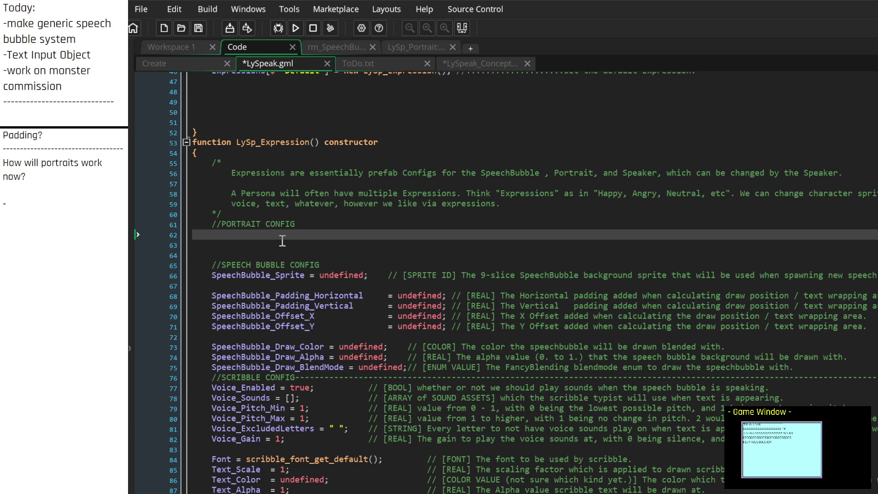
click(52, 204)
text(each expression)
text( will have a)
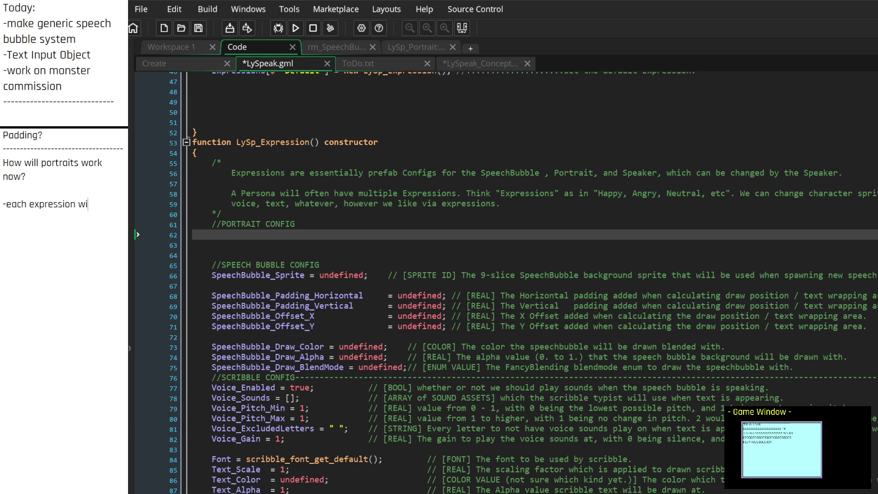
key(BackSpace)
text(one or more sprites with which)
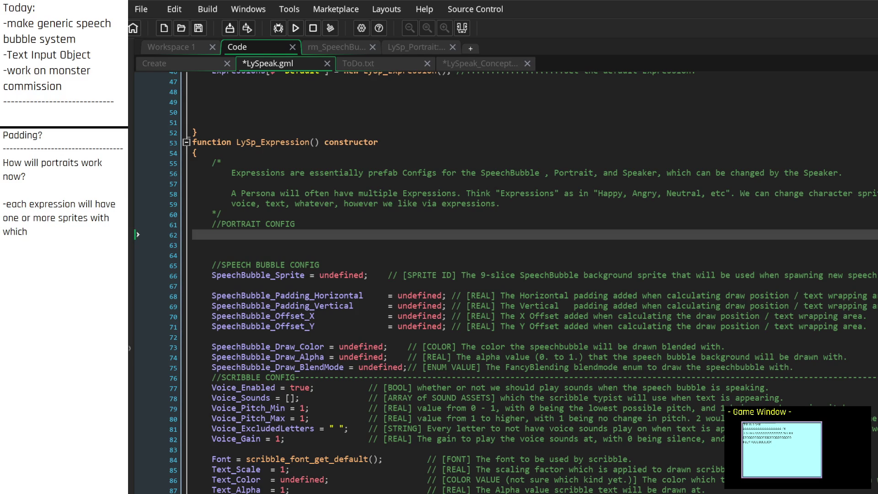
key(BackSpace)
key(BackSpace)
key(BackSpace)
text(that are )
text(switched to)
key(BackSpace)
key(BackSpace)
key(BackSpace)
text(can be switched to when)
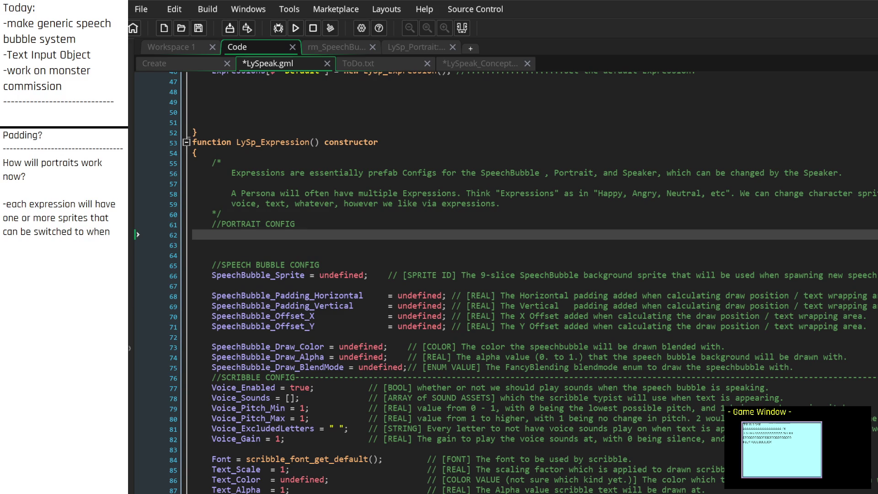
key(BackSpace)
key(BackSpace)
key(BackSpace)
key(BackSpace)
key(BackSpace)
key(BackSpace)
key(BackSpace)
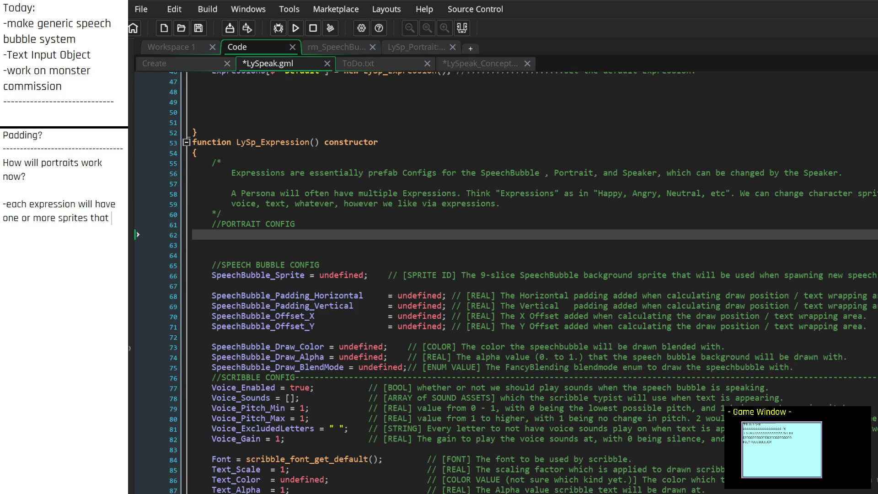
mouse_move(120, 219)
mouse_down()
mouse_move(34, 218)
mouse_move(5, 204)
mouse_move(36, 218)
mouse_move(124, 219)
mouse_up()
click(123, 220)
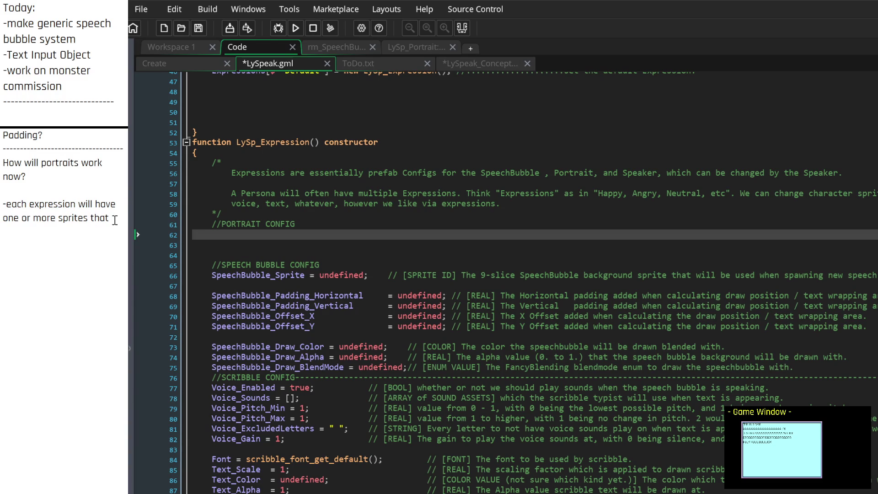
text(will be us)
text(ed as the portrait.  also we wi)
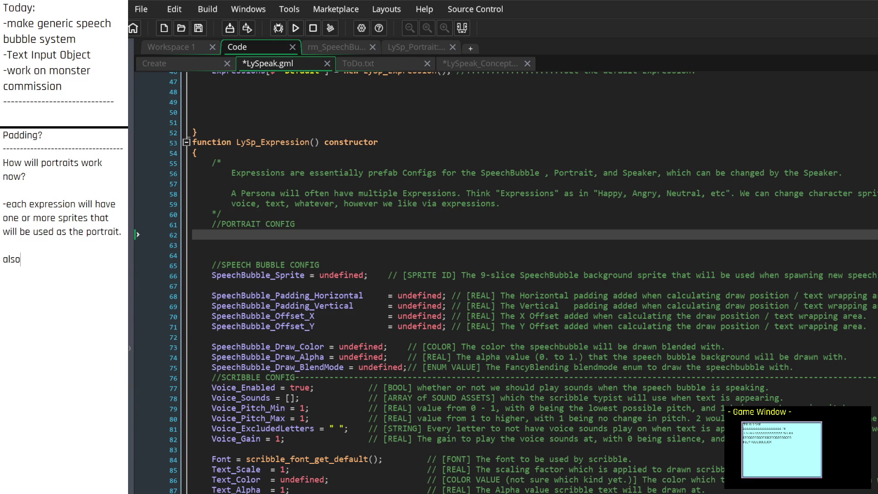
text(ll want)
Ask what data is wanted, noting it is determined in the expression / persona area
key(Return)
key(Return)
key(Return)
text(basically, what data do we want? all of that is determined)
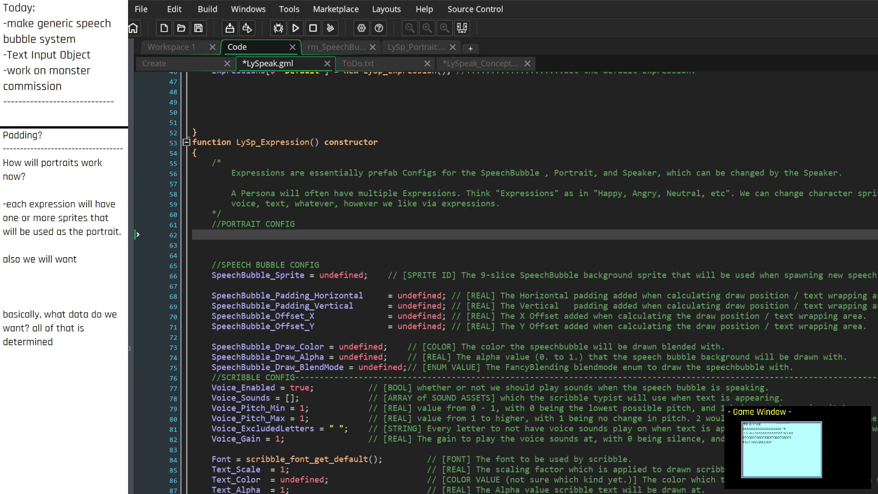
text( in the expr)
text(ession )
text(/ person)
text(a area )
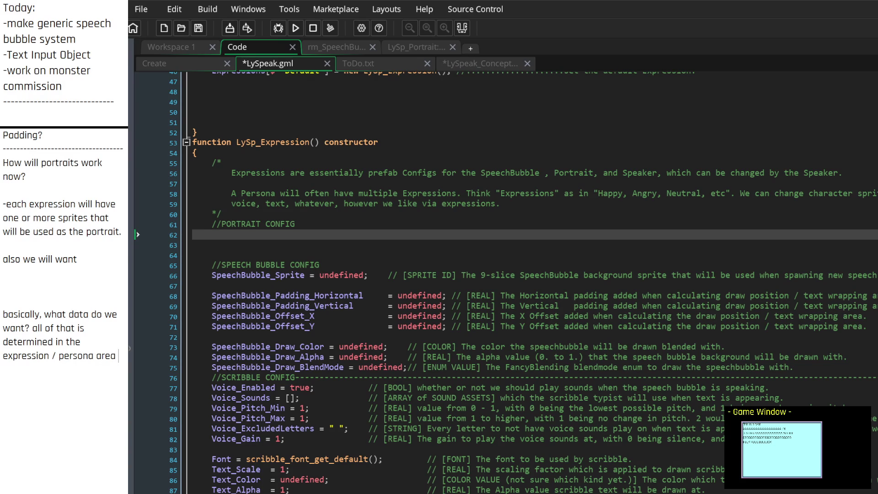
text(on)
Finish the note so it ends 'in the expression / persona area only.'
key(BackSpace)
key(BackSpace)
key(BackSpace)
text(area only.)
key(Return)
key(Return)
Add a 'Purely Generic Objects:' heading with a dash list line beneath it
text(Data)
key(BackSpace)
key(BackSpace)
key(BackSpace)
text(Headless objec)
key(BackSpace)
key(BackSpace)
key(BackSpace)
text(Generic Objects:)
key(Return)
text(-)
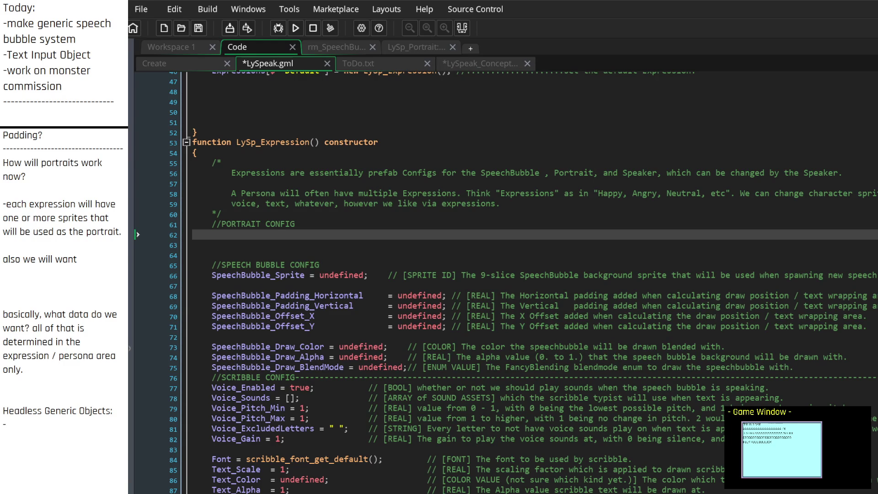
key(Up)
key(Delete)
key(Delete)
key(Delete)
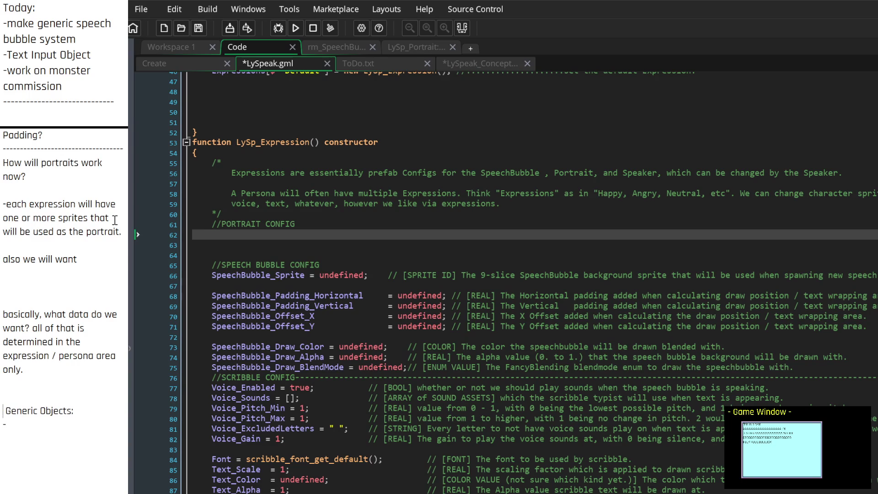
text(Purely)
List -Speaker, -SpeechBubble and -Portrait under Purely Generic Objects
key(Down)
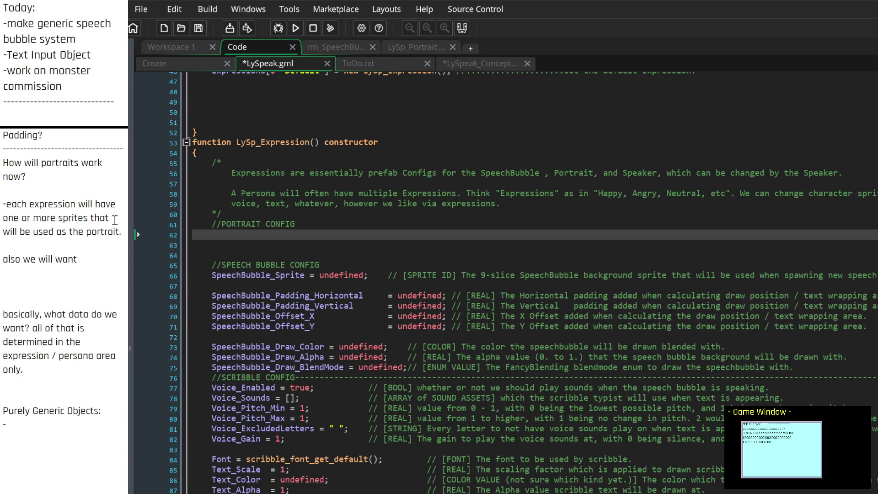
text(SpeechBubble)
key(Up)
key(Return)
key(Up)
text(-Speaker)
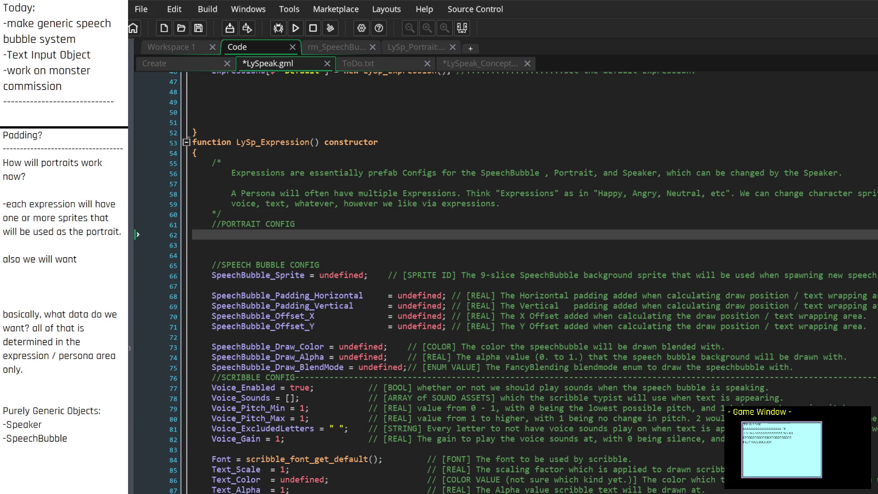
key(Down)
key(Down)
text(-)
text(Portrait)
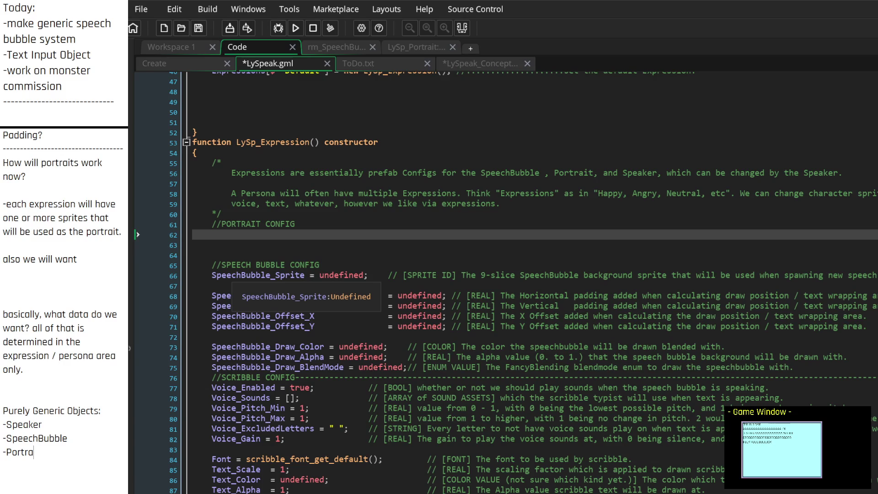
Add a 'Data Containing:' heading above it listing -Persona and -Expression
click(3, 383)
key(Return)
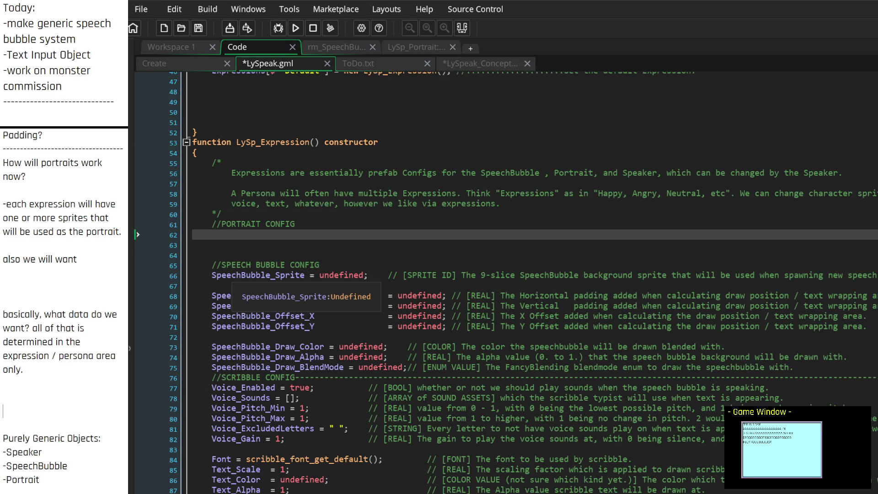
text(Data)
text( Containing:)
key(Return)
text(-)
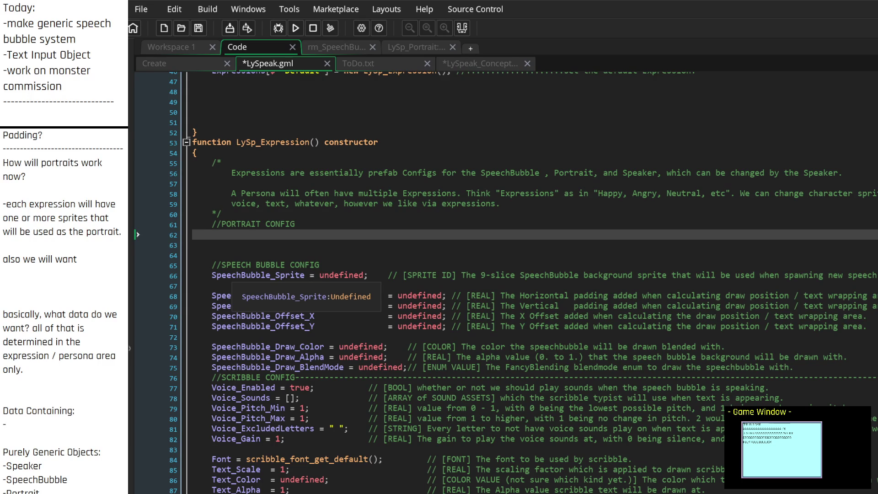
text(Persona)
key(Return)
text(-)
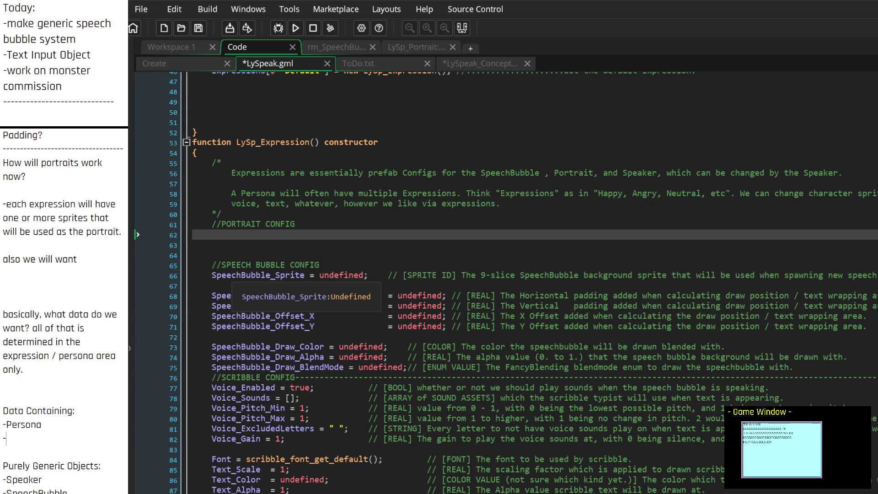
text(Expression)
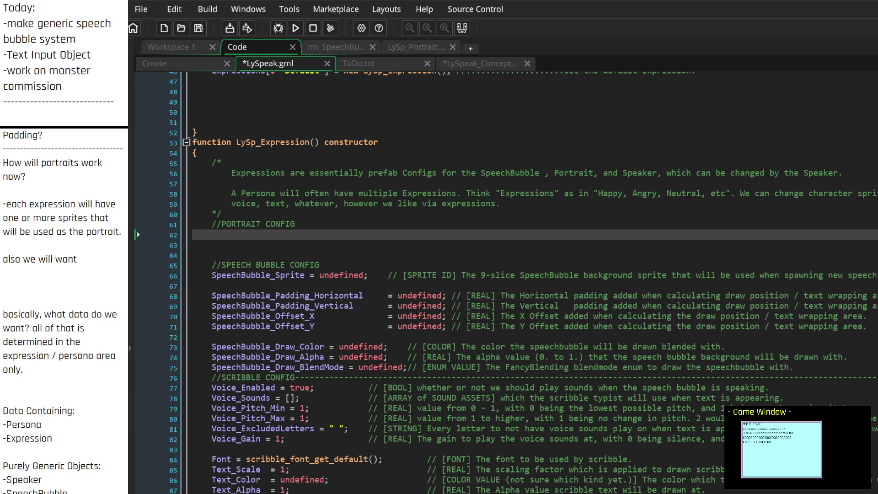
Cut the Data Containing and Purely Generic Objects lists out of the notes
scroll(506, 284, up, 10)
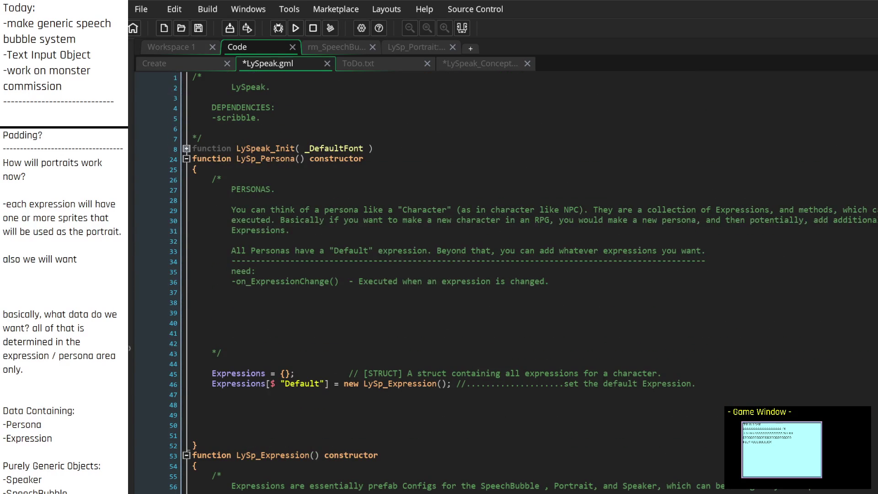
scroll(506, 284, down, 20)
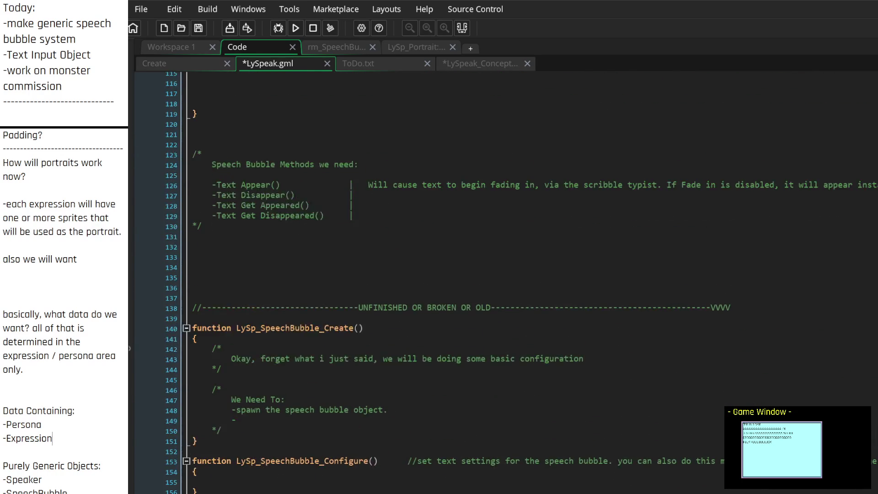
scroll(506, 284, up, 13)
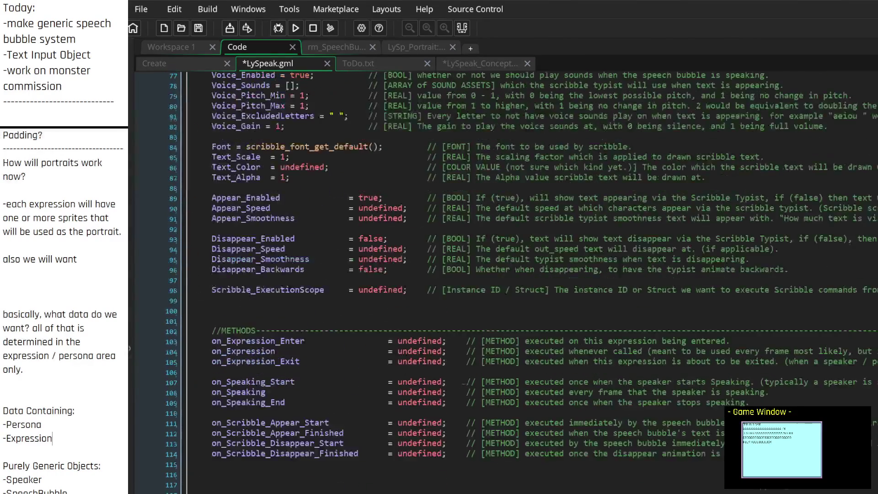
scroll(570, 288, up, 6)
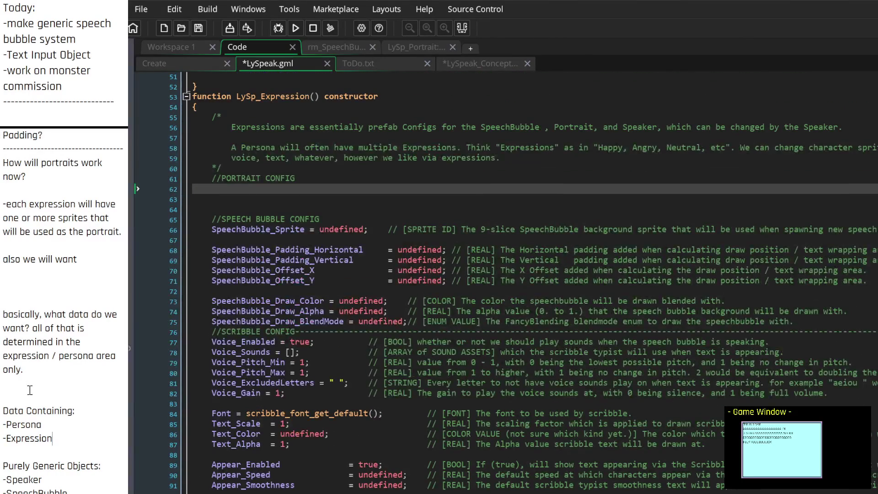
scroll(31, 394, down, 2)
mouse_move(59, 466)
mouse_down()
mouse_move(1, 384)
mouse_move(2, 368)
mouse_up()
key(ctrl+c)
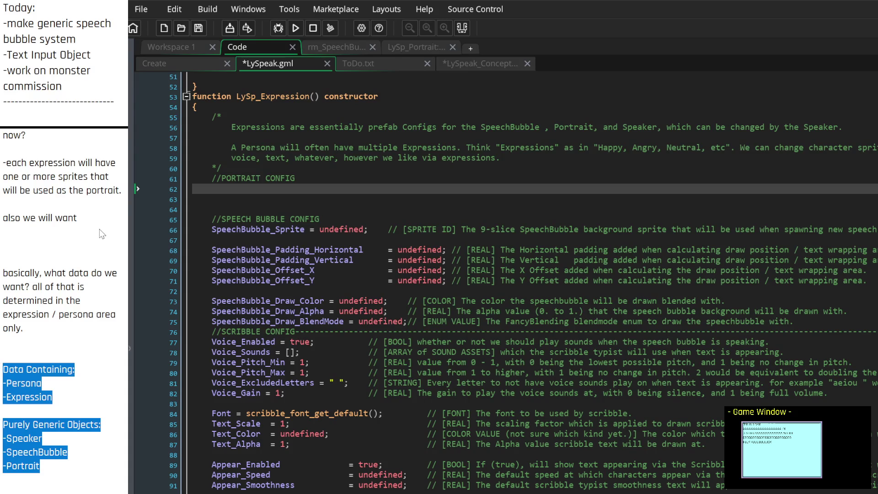
key(BackSpace)
Paste the lists atop LySpeak_Concepts.txt above a '---------------------' separator, then return to LySpeak.gml
click(472, 63)
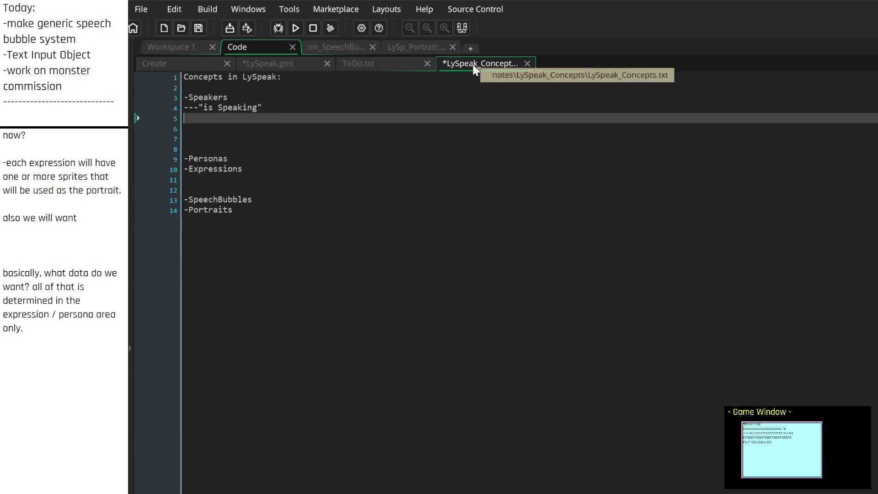
click(281, 91)
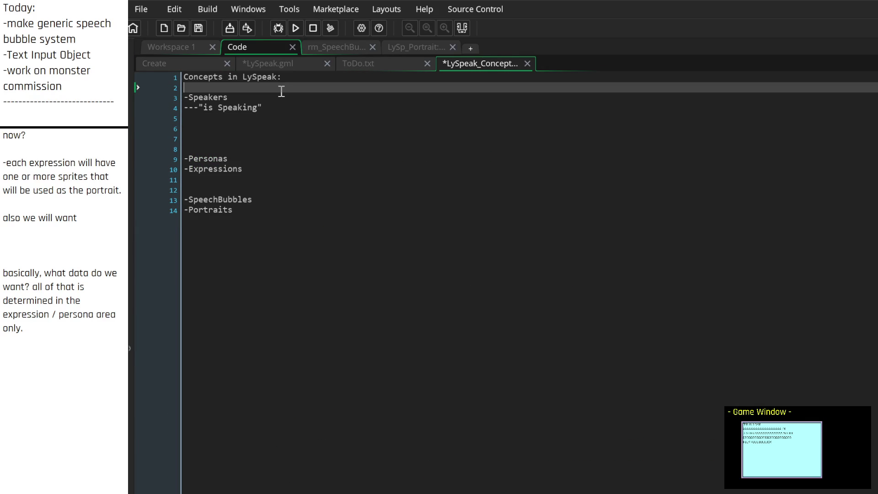
click(184, 77)
key(Return)
key(Return)
key(Return)
key(Return)
key(Return)
click(215, 142)
text(---------------------)
click(245, 77)
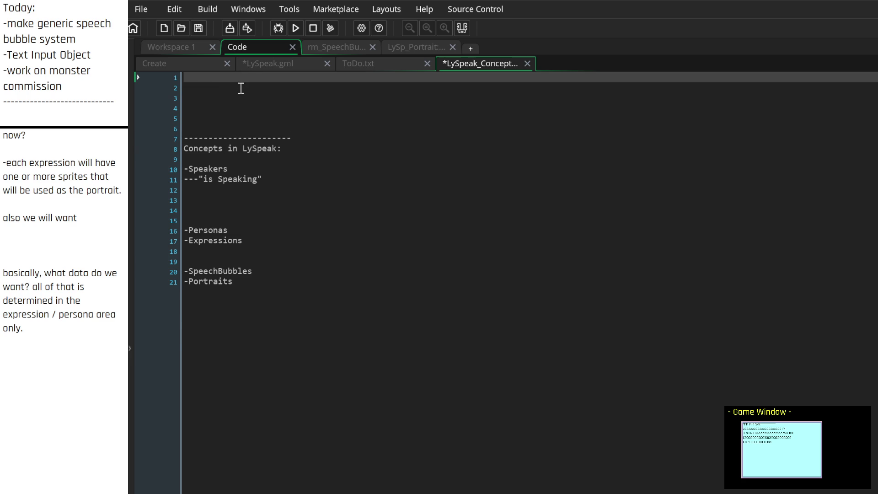
key(ctrl+v)
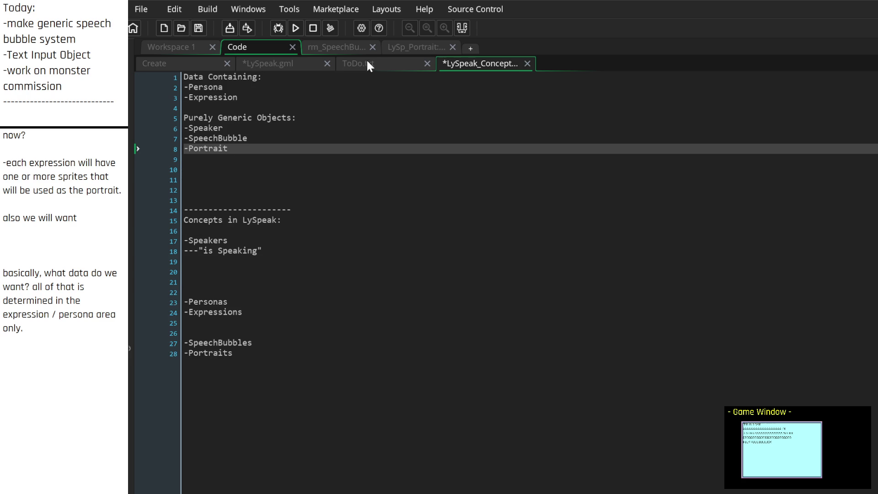
click(292, 64)
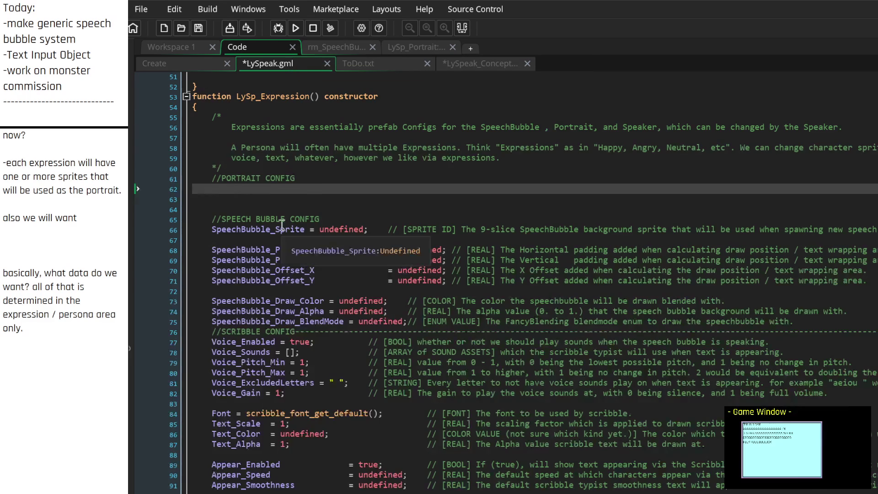
Add the line 'Do we want multiple portraits in a single expression?' below 'only.' in the notes
scroll(277, 222, up, 3)
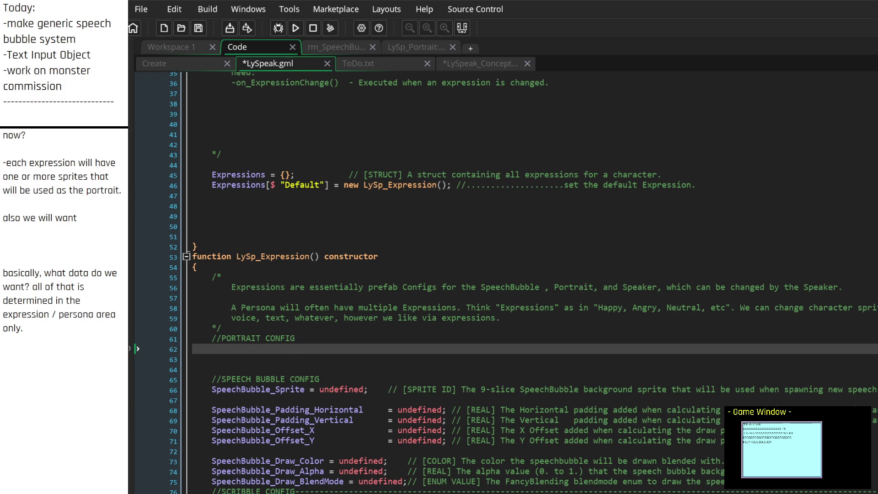
scroll(60, 341, down, 2)
key(Return)
key(Return)
text(Do we want multiple p)
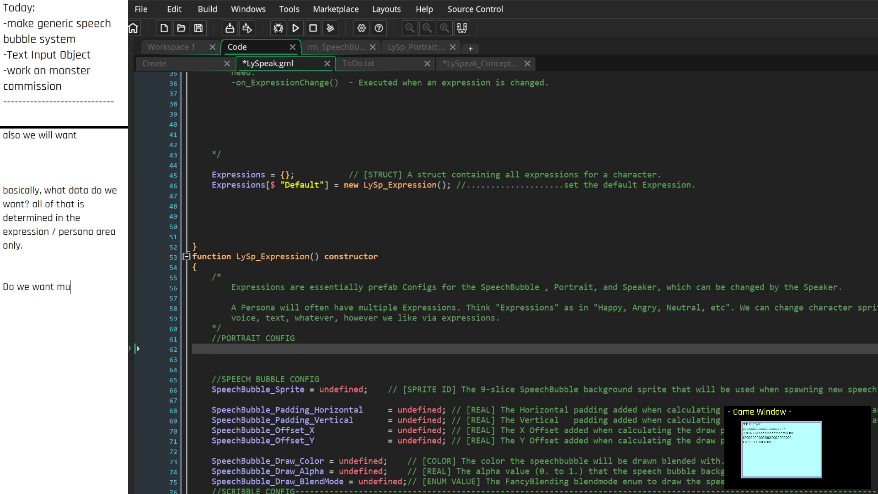
text(ortraits)
text( in a single expression?)
key(Return)
key(Return)
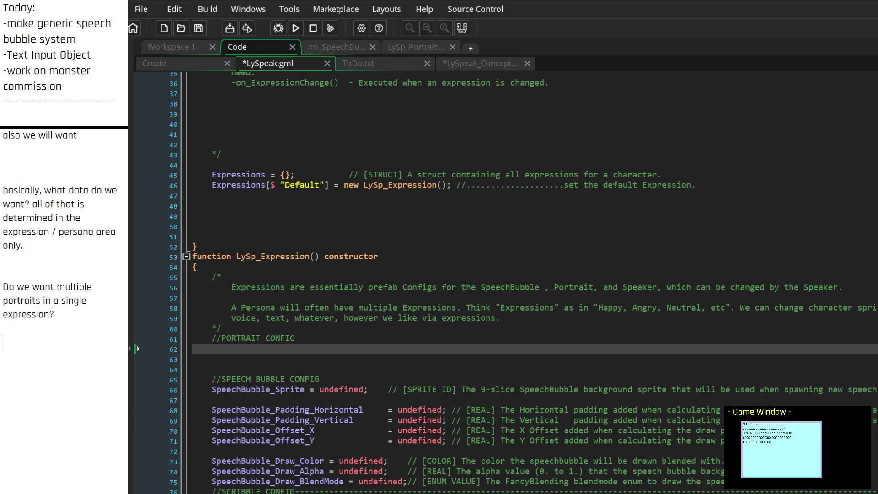
Add a note asking why portrait sprites need a set amount rather than being set via code
scroll(504, 274, down, 3)
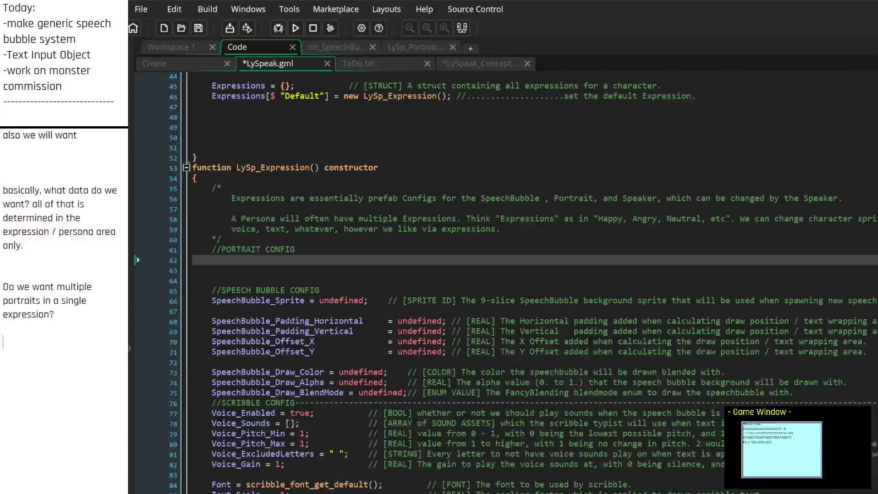
scroll(503, 275, down, 4)
scroll(504, 274, up, 4)
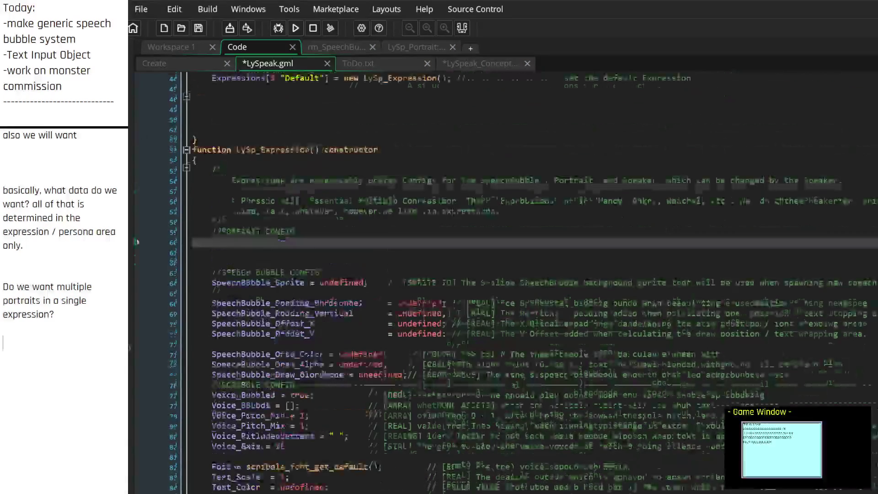
scroll(503, 275, up, 3)
scroll(95, 319, down, 1)
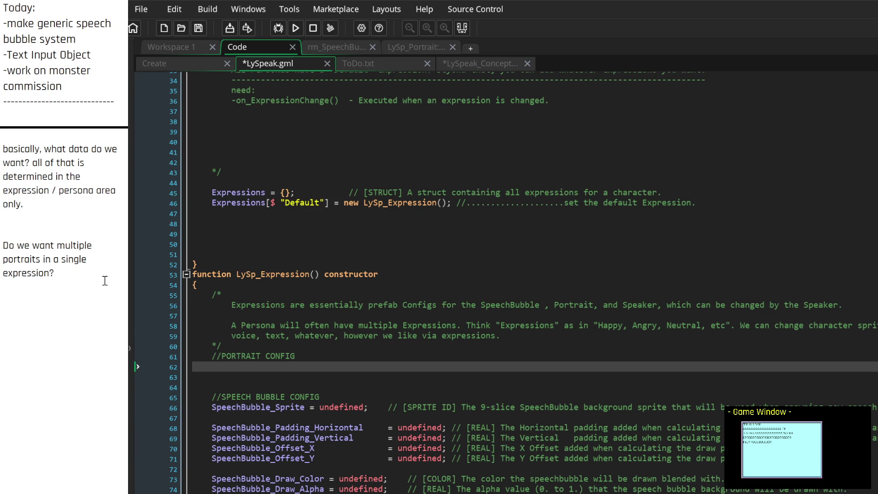
text(probably..?)
text( but why )
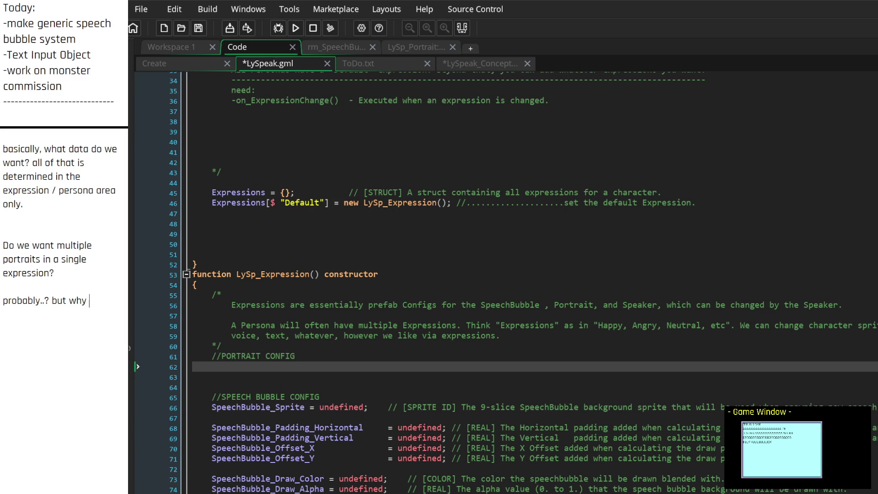
text(not do that)
text( via code?)
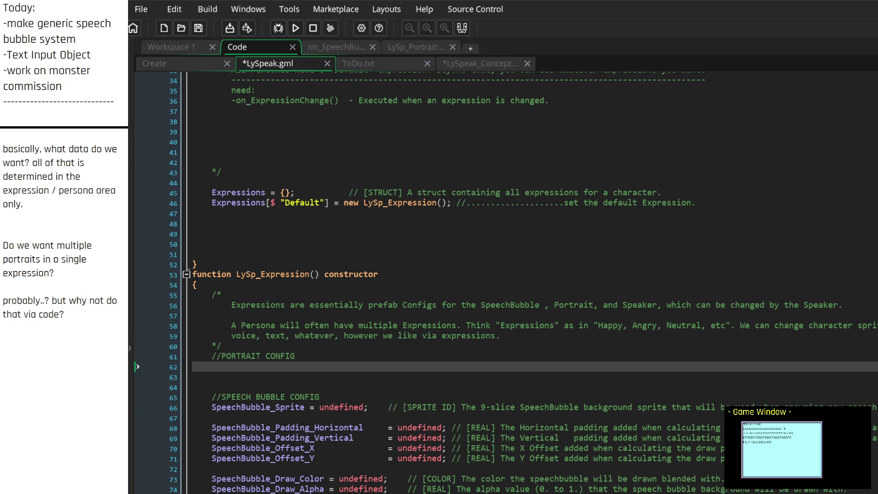
text( why would we need a set amount of)
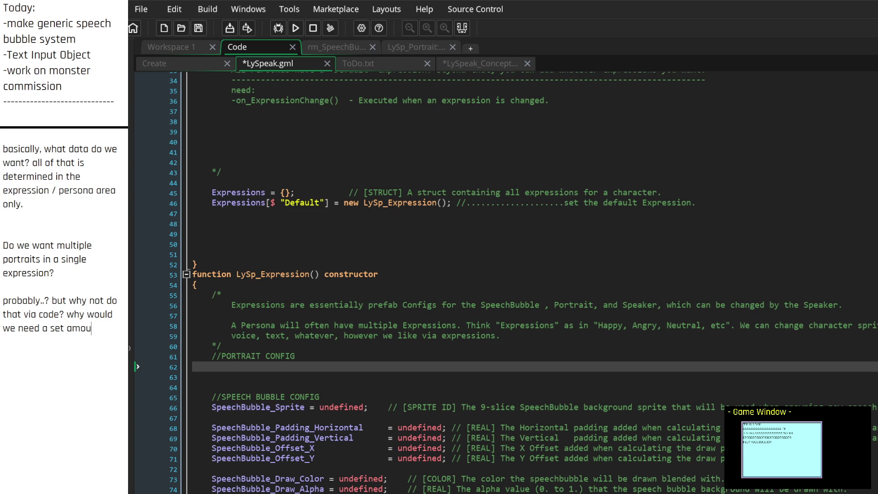
text( portrait spr)
text(ites?  t)
text(hat would only ma)
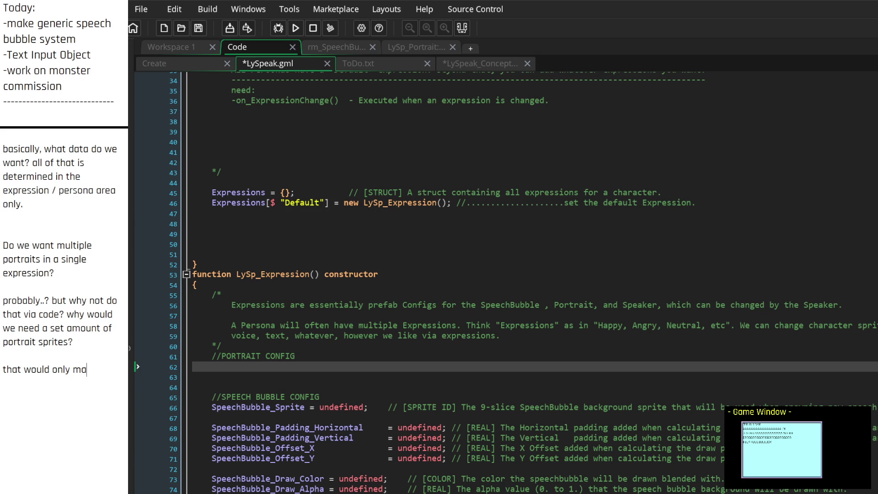
text(ke sense if we were setting them automatically.)
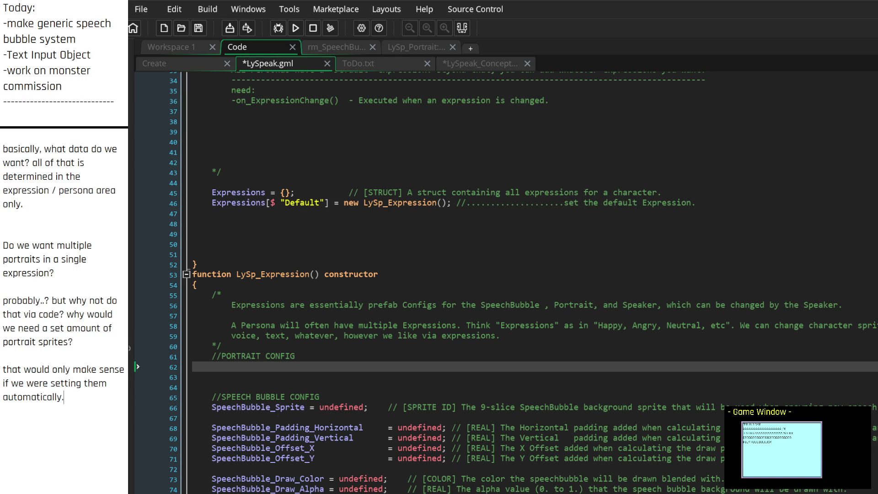
scroll(16, 317, down, 3)
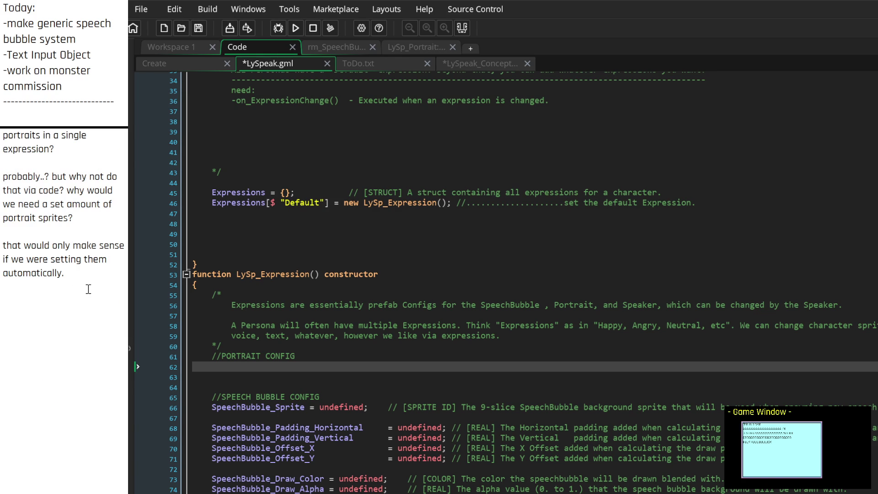
Add the note 'although if we want that functionality, we can add that.'
key(Return)
key(Return)
text(although if wew)
key(BackSpace)
text(want)
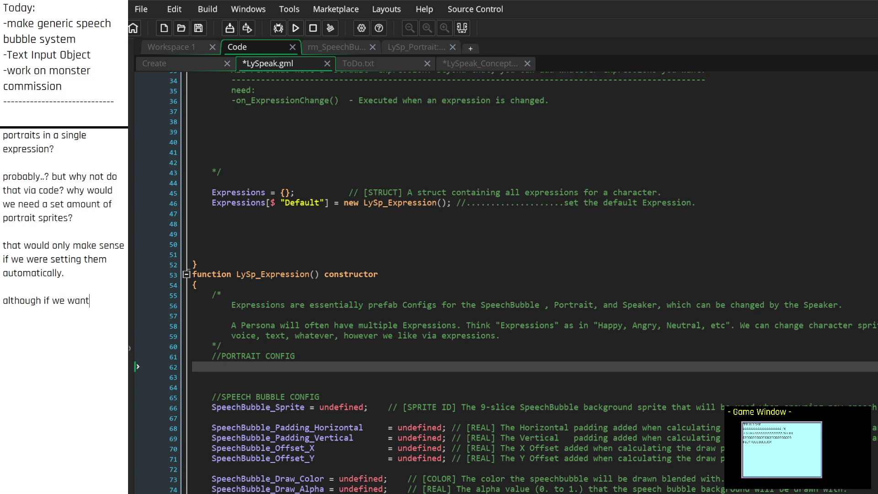
text( that function)
text(ality, we can )
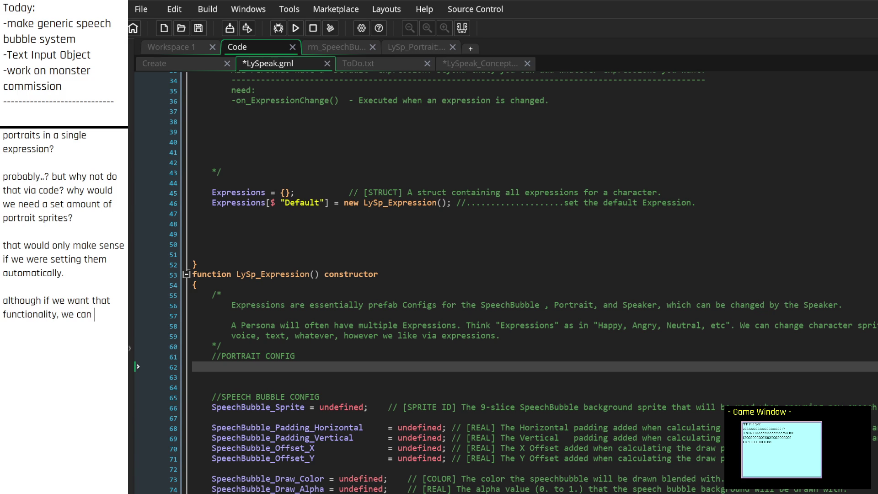
text(add that.)
key(Return)
key(Return)
key(Return)
key(Return)
Start a dashed portrait list with '-Speaking Sprite'
scroll(20, 289, down, 4)
click(40, 188)
text(Speaking)
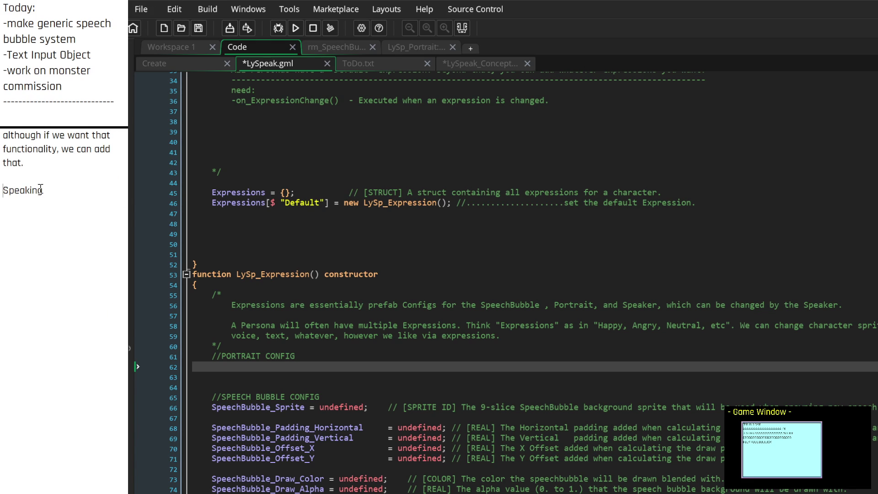
key(Home)
text(-)
key(End)
key(Return)
text(Sprite)
Add 'Silent Sprite' as the second list entry and begin a third dash line
key(Return)
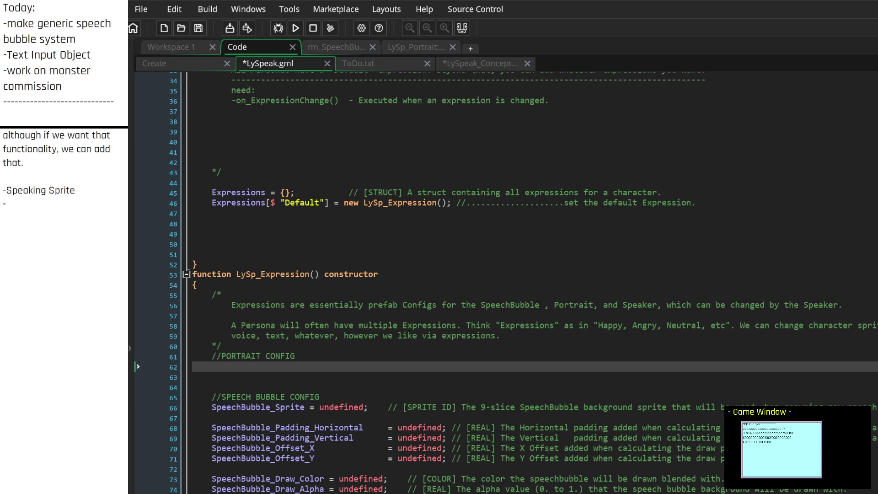
text(NotSpeak)
text(ing Sprite)
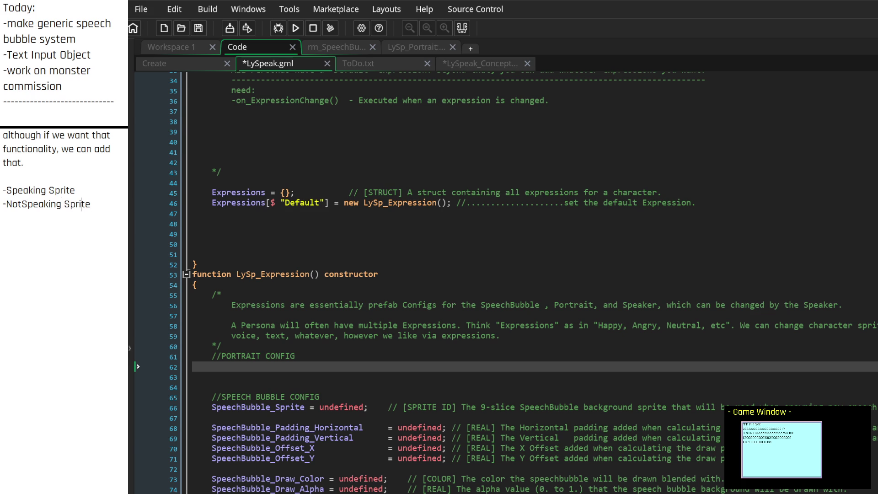
key(BackSpace)
key(BackSpace)
key(BackSpace)
text(Silent)
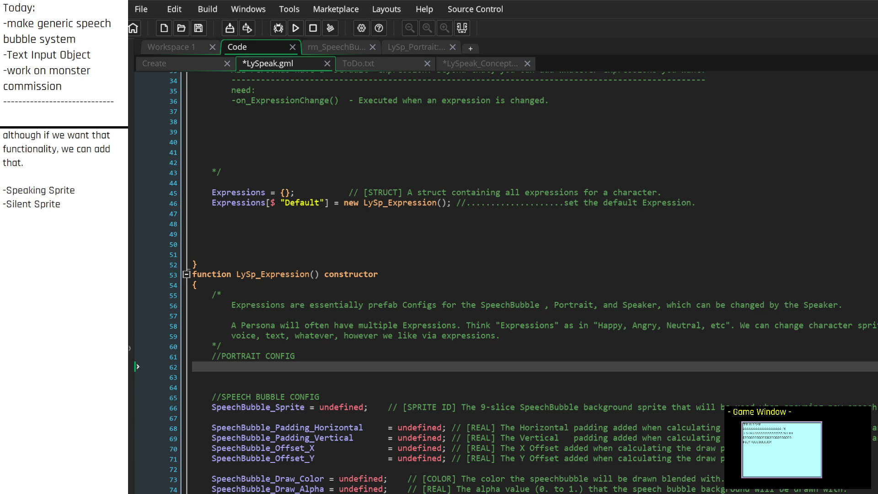
click(53, 223)
text(-)
scroll(503, 274, down, 8)
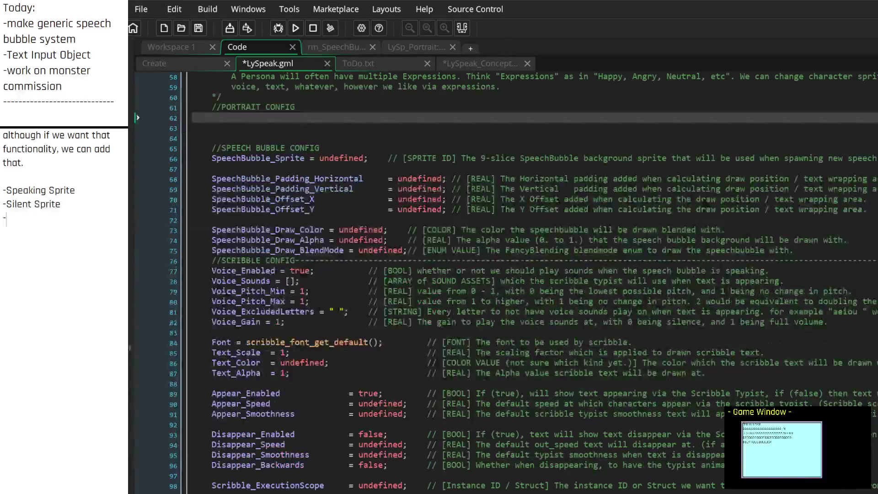
Add 'SpeakBegin sequence.' as the next portrait list entry
scroll(503, 275, down, 4)
scroll(504, 275, up, 4)
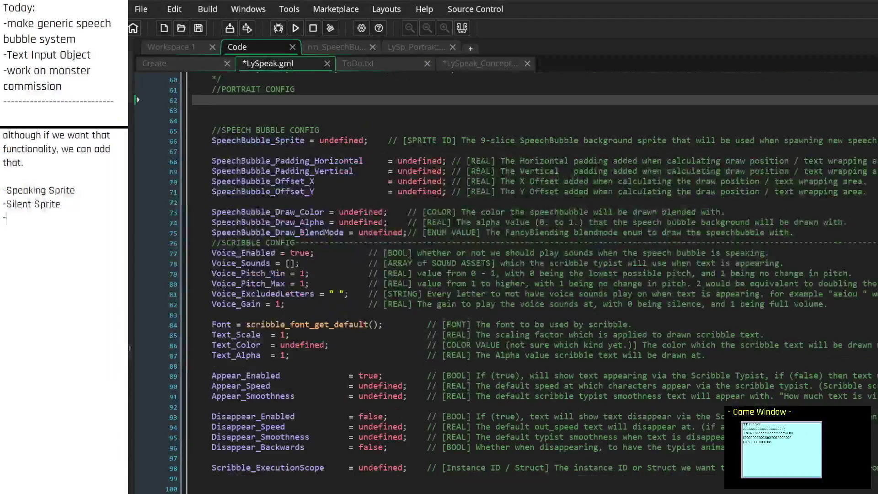
scroll(503, 275, up, 2)
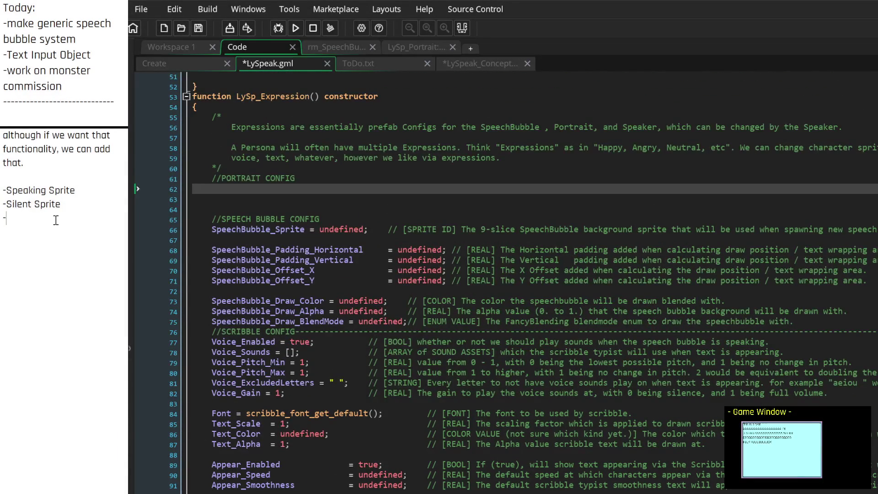
text(on_Speak)
text(ing)
key(BackSpace)
key(BackSpace)
key(BackSpace)
key(BackSpace)
text(SpeakBeg)
text(in)
key(Return)
text(sequence.)
Add '-SpeakEnd sequence.' and leave blank lines below the list
key(Return)
text(-SpeakEnd)
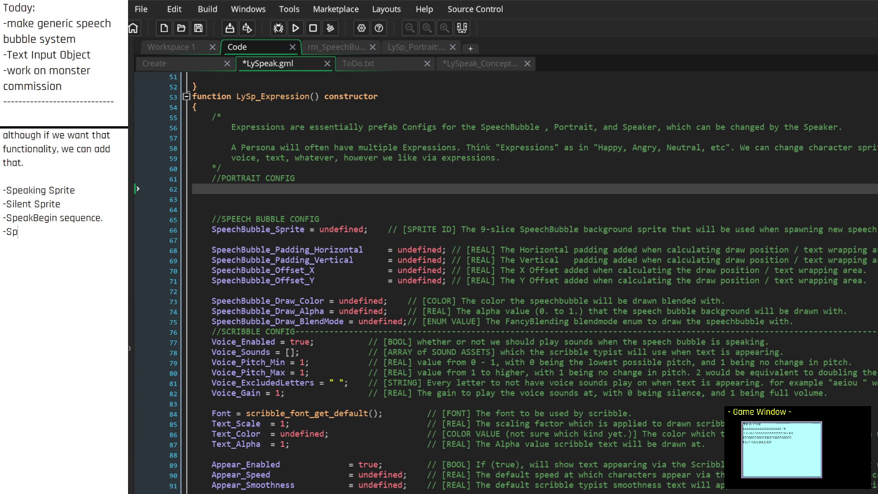
text( sequence.)
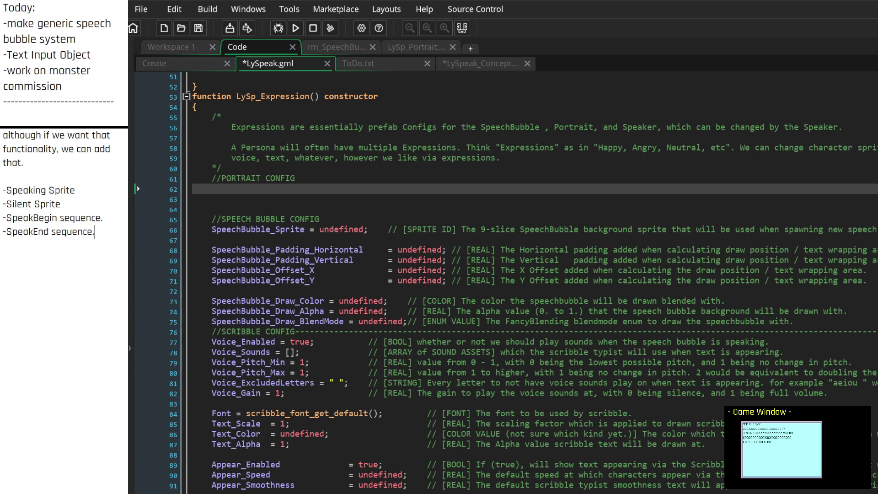
key(Return)
key(Return)
key(Return)
scroll(257, 359, down, 3)
scroll(256, 359, up, 5)
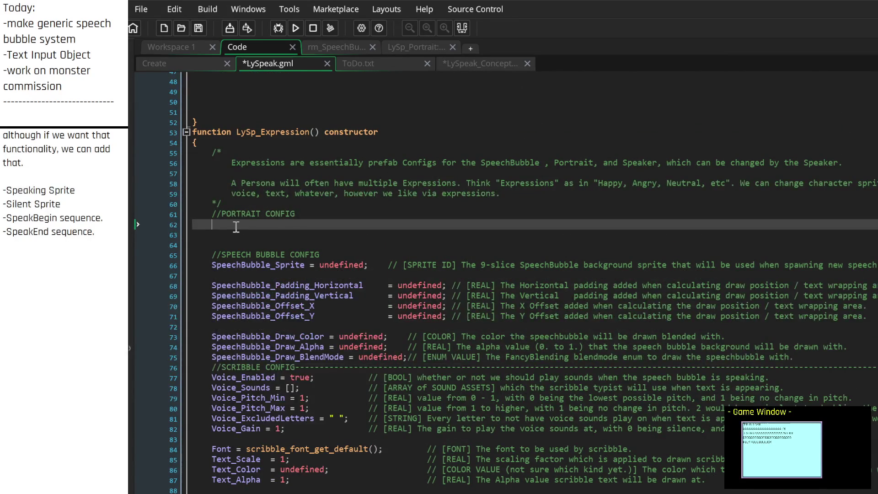
click(63, 246)
Note that OtherSequences could be a struct of other portrait animations, then type Speaking_Sprite = undefined in code
key(Return)
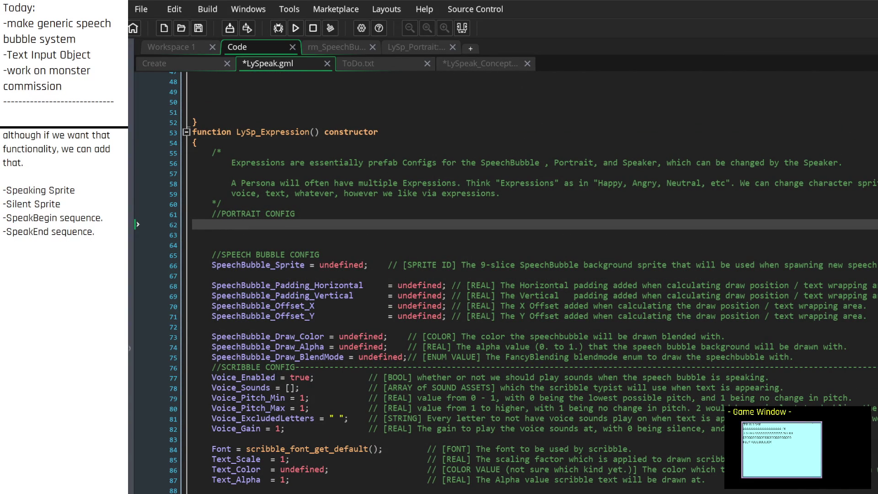
text(OtherSequences.)
key(BackSpace)
key(BackSpace)
key(BackSpace)
text(nces - could be a st)
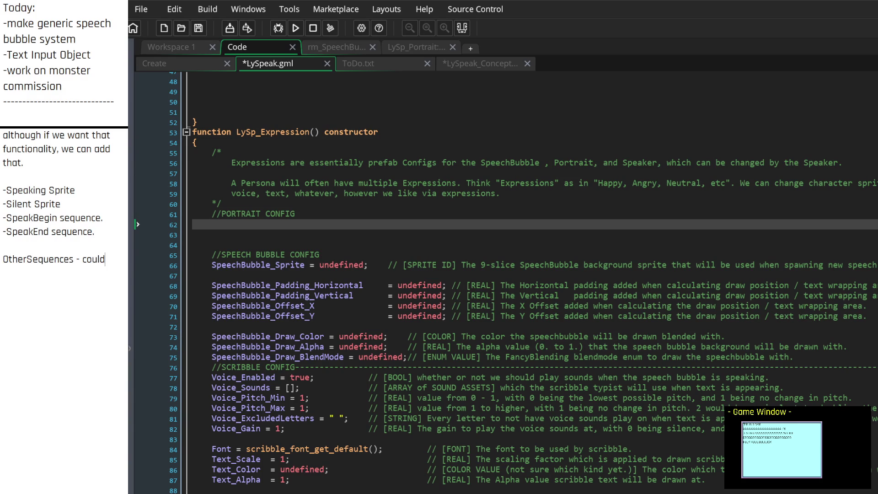
text(ruct containing)
text( a)
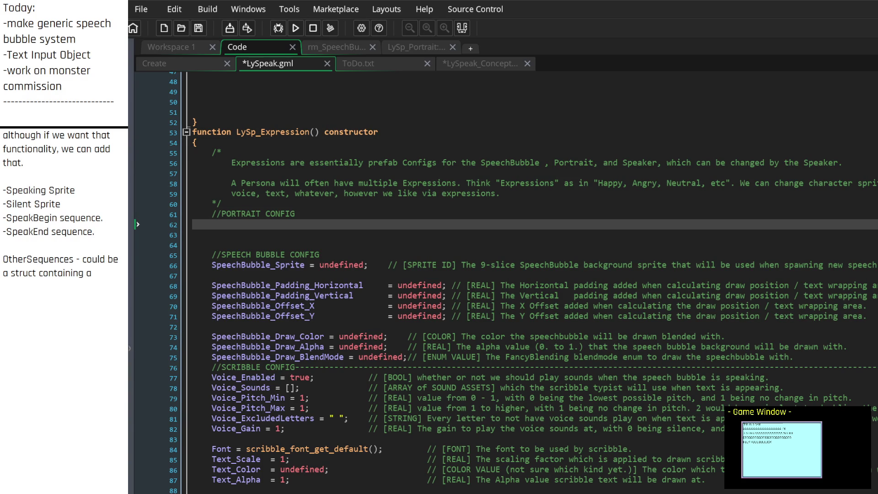
text(ny other )
text(sequence anima)
text(tions we wa)
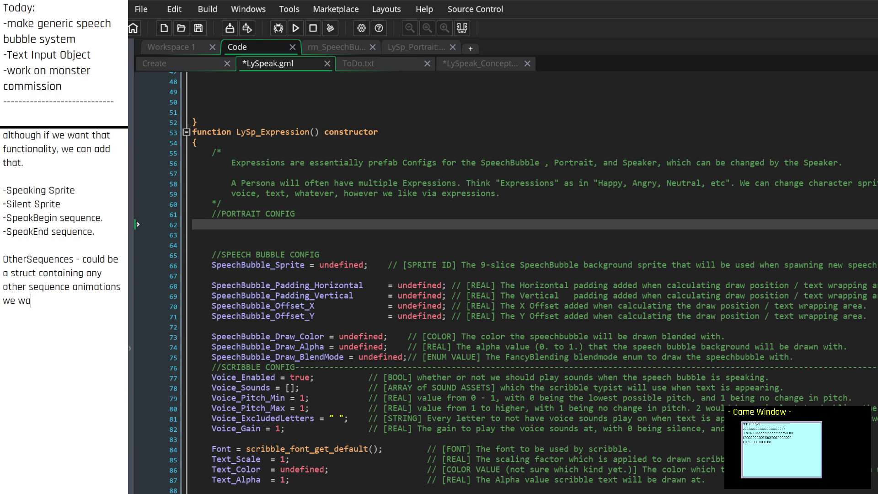
text(nt this portrait to c)
text(ontain.)
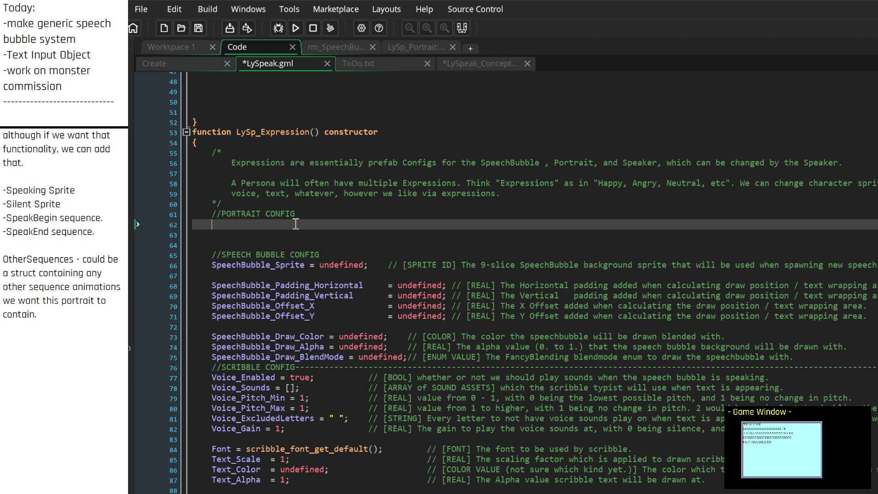
text(Sp)
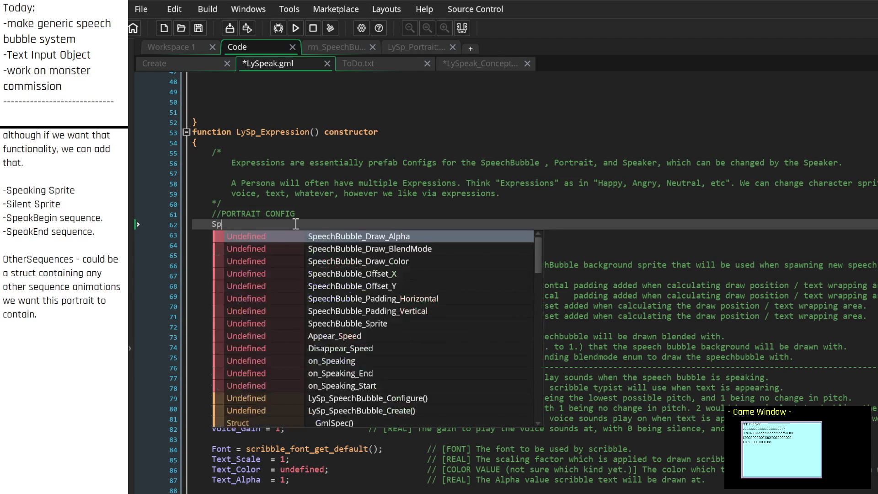
text(eaking_)
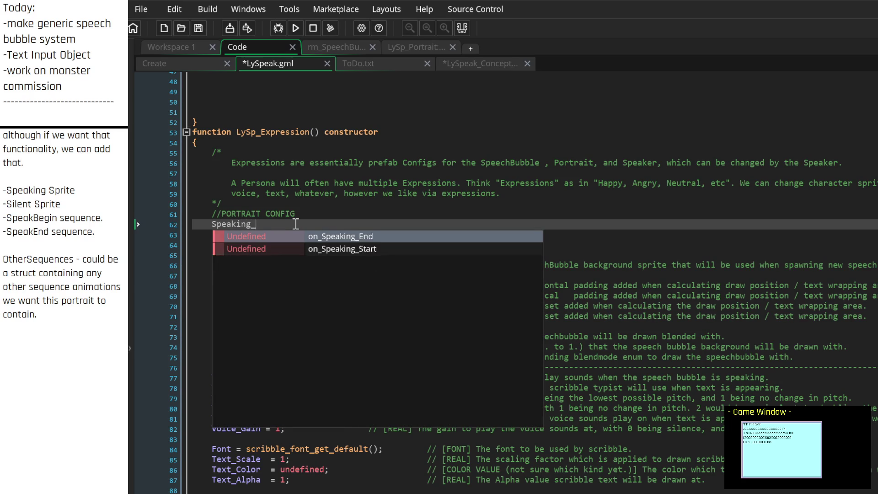
text(Sprite = undefined;)
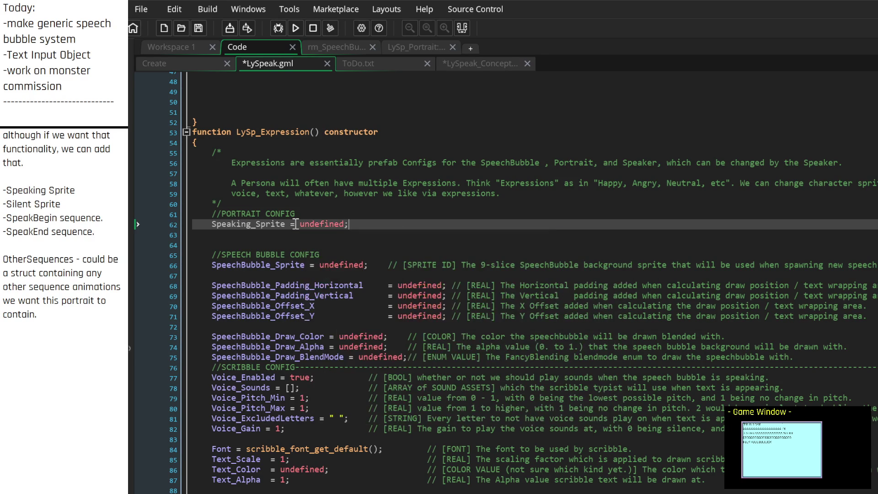
text(//[])
Begin Speaking_Sprite's '[SPRITE ID] The sprite we sw' comment and add a blank line under //PORTRAIT CONFIG
key(Right)
text(SPR)
text(ITE ID)
text(The sprite)
text(we sw)
text(itch)
key(BackSpace)
key(BackSpace)
key(BackSpace)
click(309, 214)
key(Return)
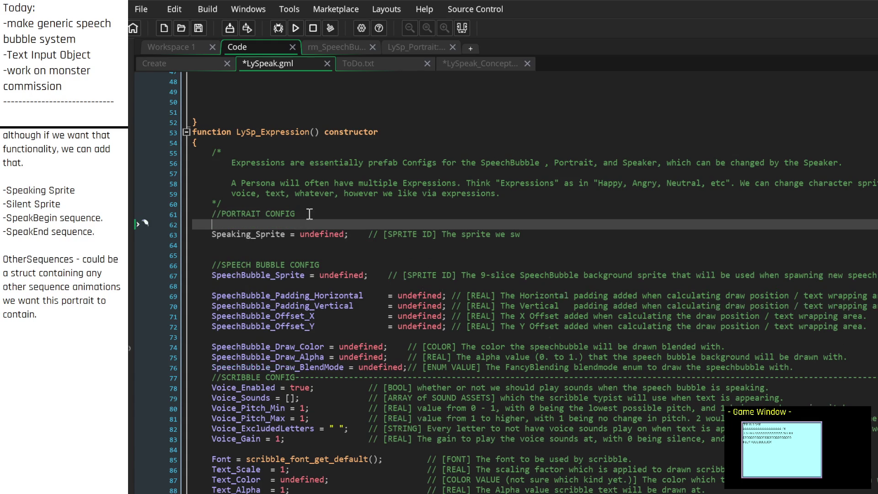
Draft the new setting name on line 62, trying AutomaticSpeechSpriteHandling then Enable_AutoSpriteHandle
text(Aut)
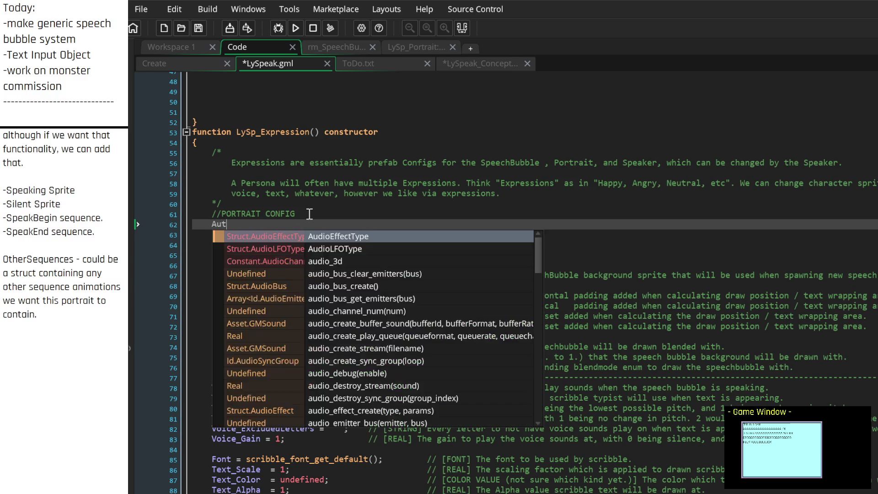
text(omaticallyS)
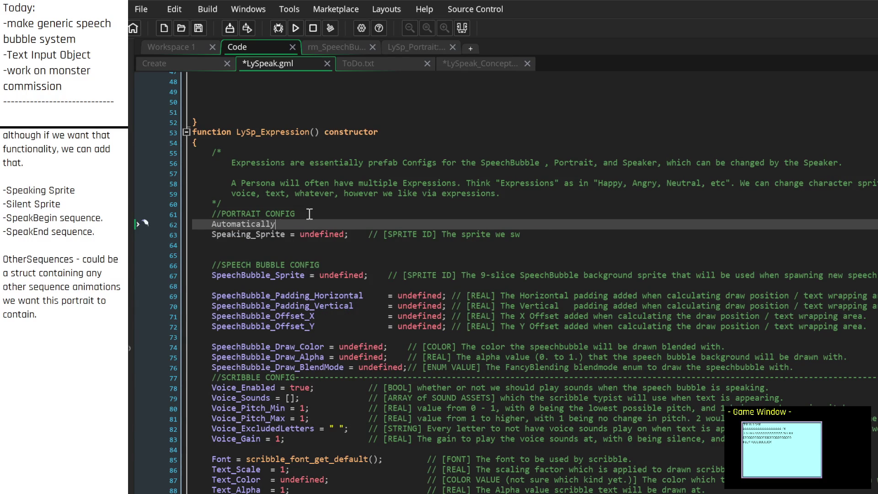
key(BackSpace)
key(BackSpace)
key(BackSpace)
key(Left)
key(Left)
text(S)
text(peech)
text(Sprite)
text(Handling=)
key(BackSpace)
text(=)
key(Left)
key(Left)
key(BackSpace)
key(BackSpace)
key(BackSpace)
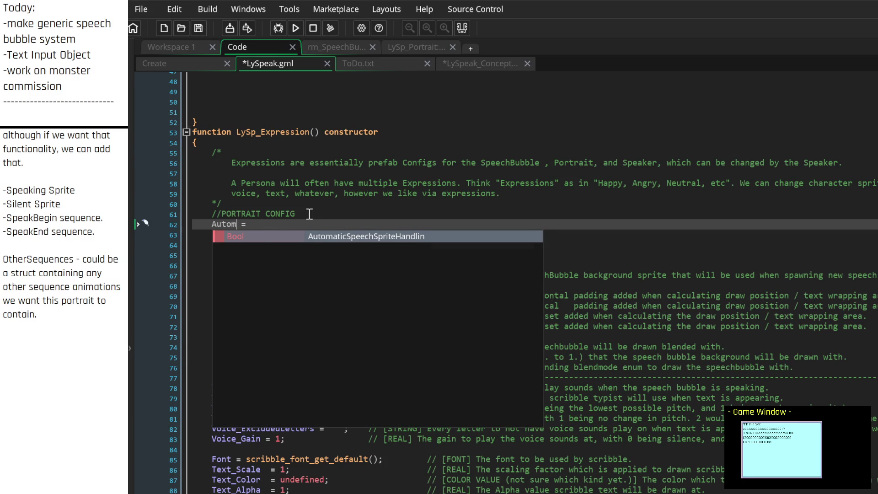
key(BackSpace)
key(BackSpace)
key(BackSpace)
text(Enable_)
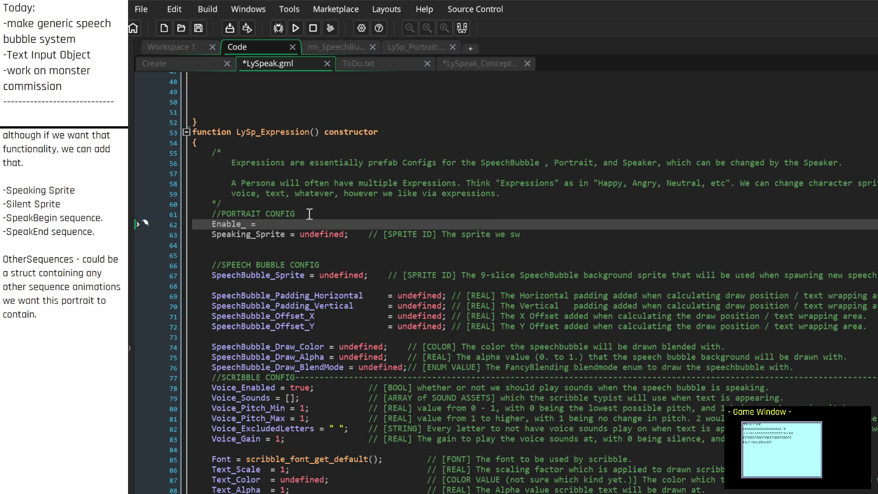
text(AutoS)
text(priteSwitc)
text(h)
key(BackSpace)
key(BackSpace)
key(BackSpace)
text(Handle)
Rename the setting to Speaking_AutoSpriteHandling_Enable
text(Speaking_)
key(BackSpace)
text(_)
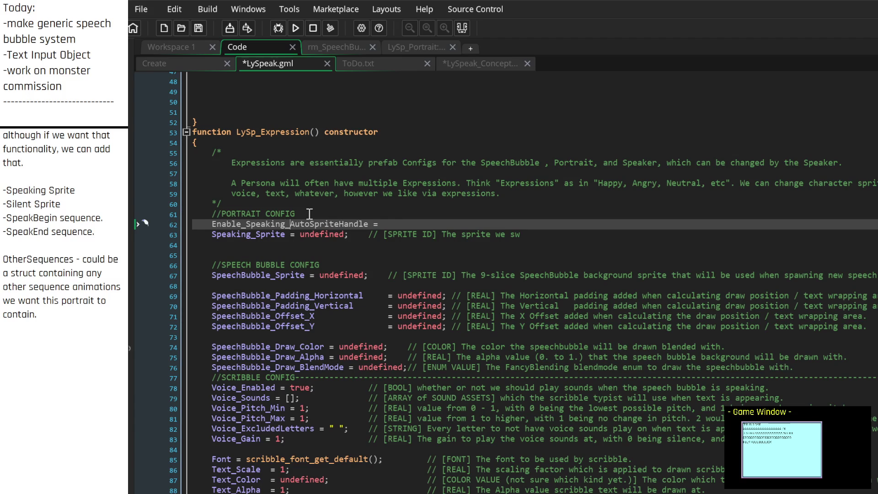
key(Left)
key(Left)
key(Left)
key(BackSpace)
key(BackSpace)
key(BackSpace)
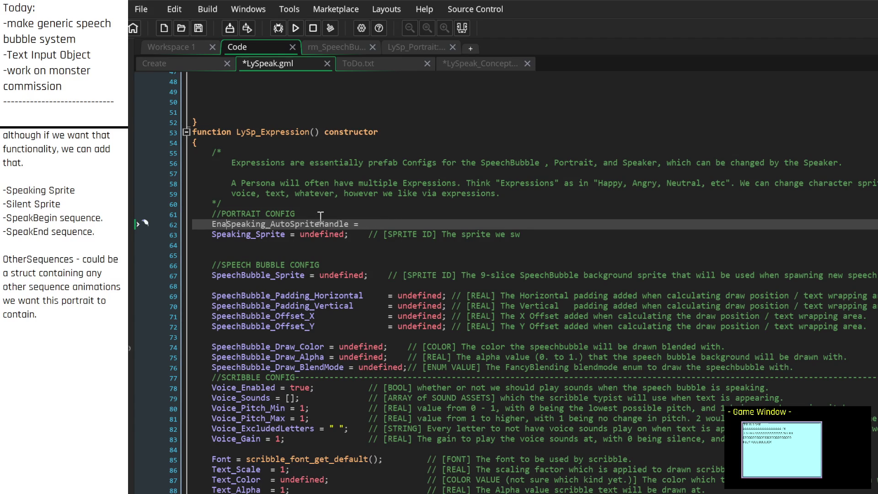
key(BackSpace)
key(End)
key(Left)
key(BackSpace)
text(ing_En)
text(able)
key(End)
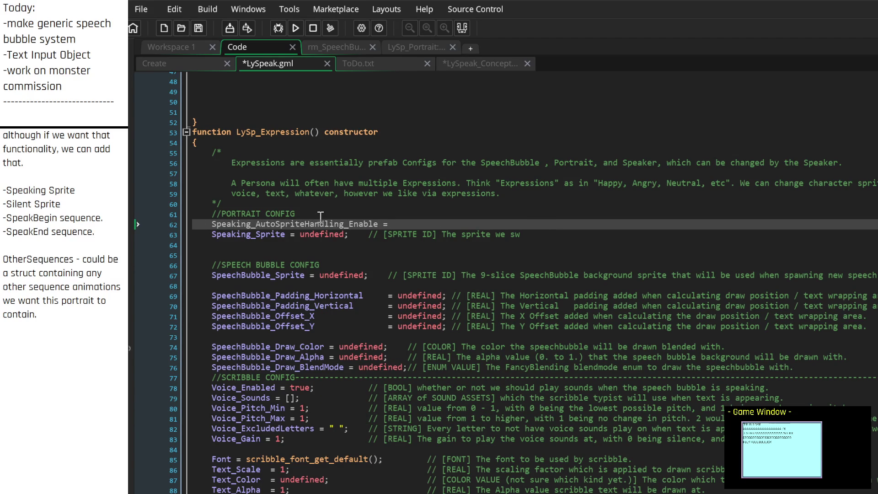
Set it to false with a [BOOL] comment on auto-switching portrait sprites when speaking or not
text(true;)
key(BackSpace)
key(BackSpace)
key(BackSpace)
text(fa)
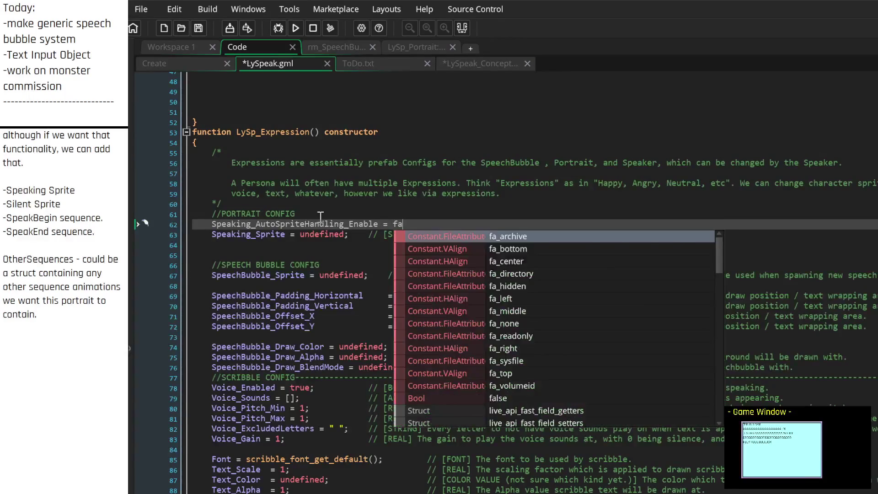
text(lse;)
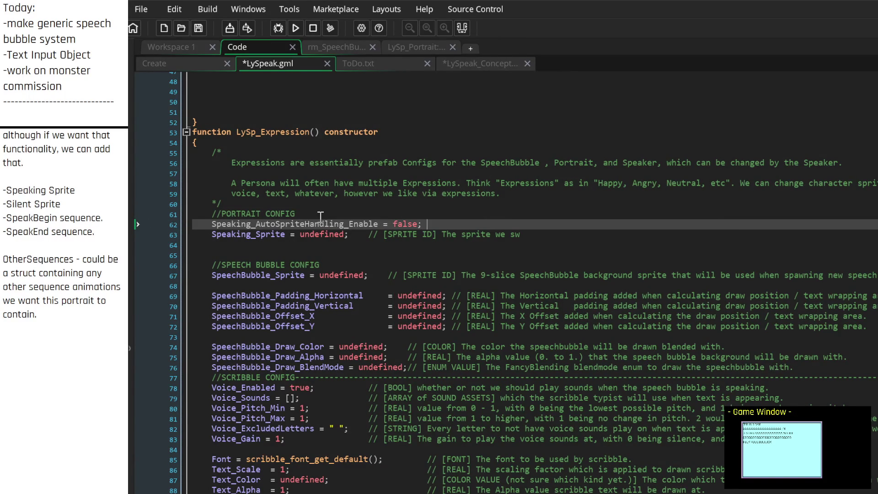
text(//)
text( [])
text(BOOL)
text(Whether)
text(we have our )
text(speake)
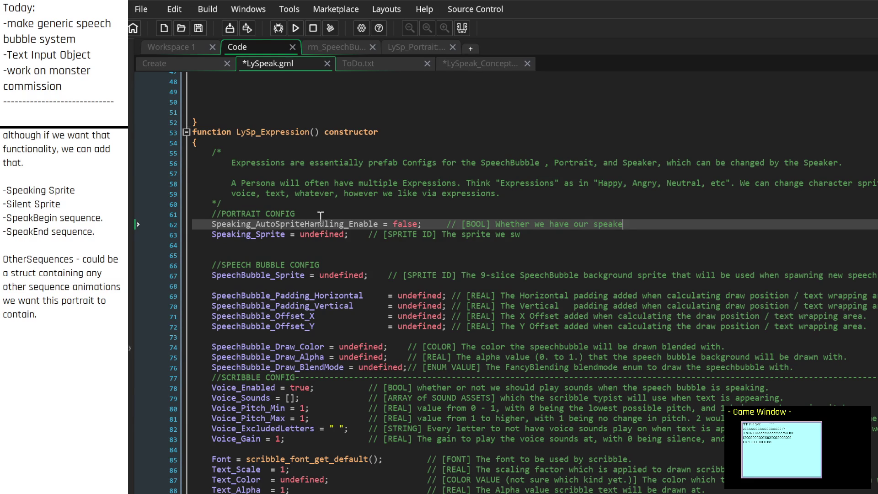
text(r automatically switch our)
key(BackSpace)
key(BackSpace)
key(BackSpace)
text(the portrait sprites)
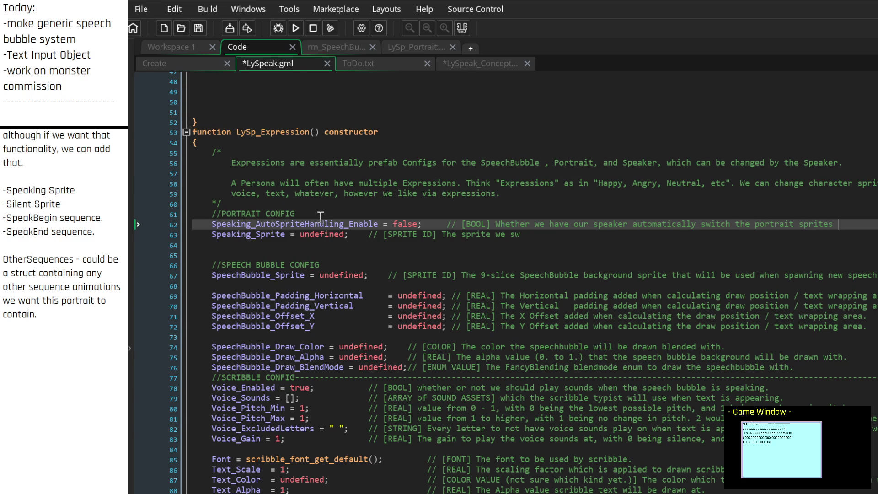
text(to our p)
text(reset )
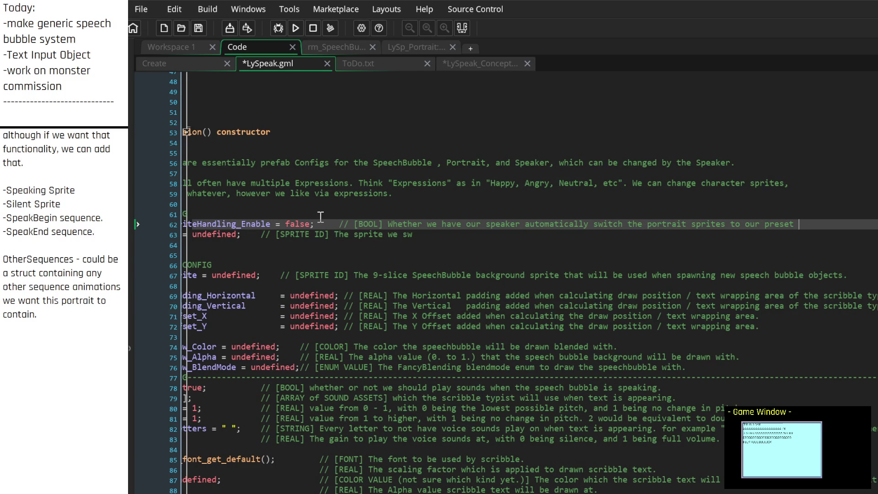
text(sprites when)
text(spe)
text(aking or not speaking)
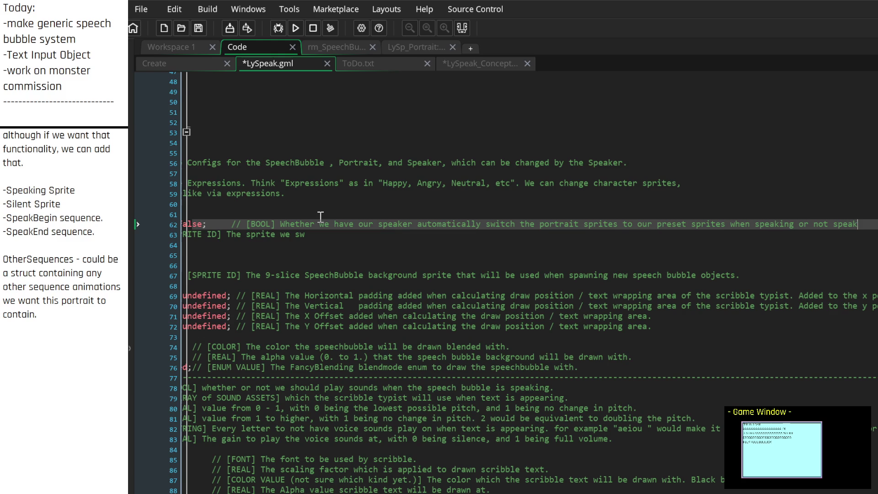
key(Down)
key(Home)
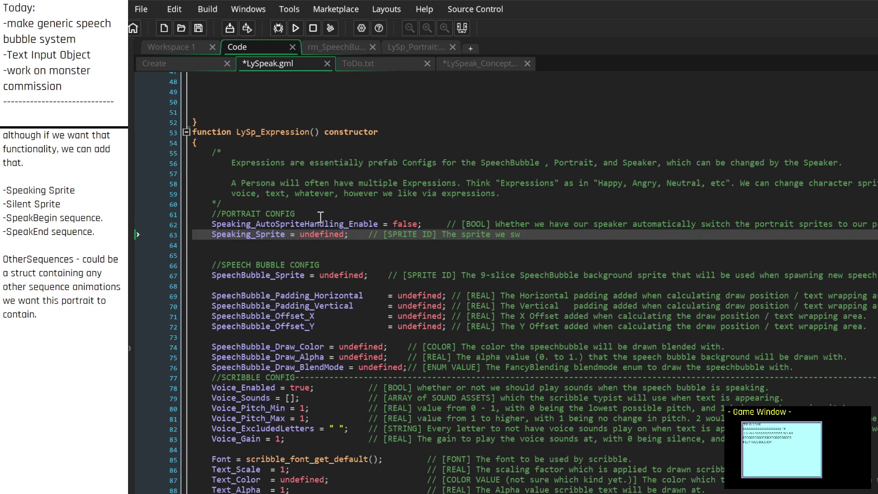
key(Down)
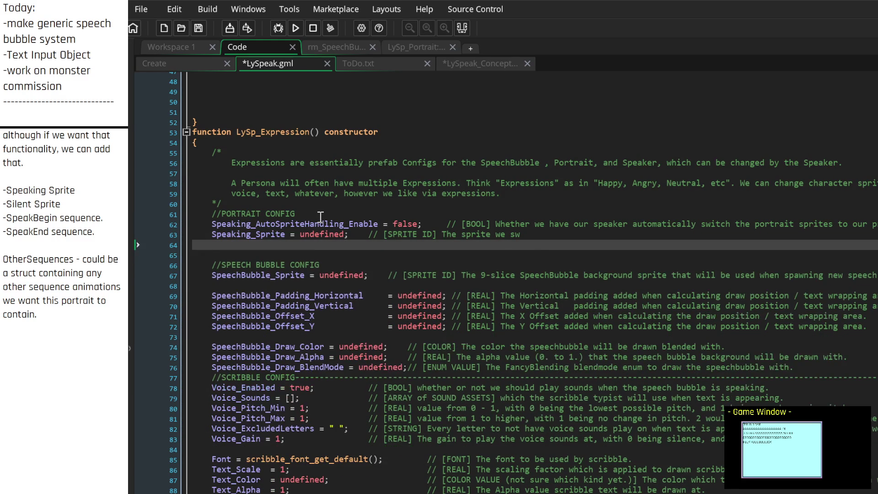
Add NotSpeaking_Sprite = undefined; below Speaking_Sprite
text(Speaking_)
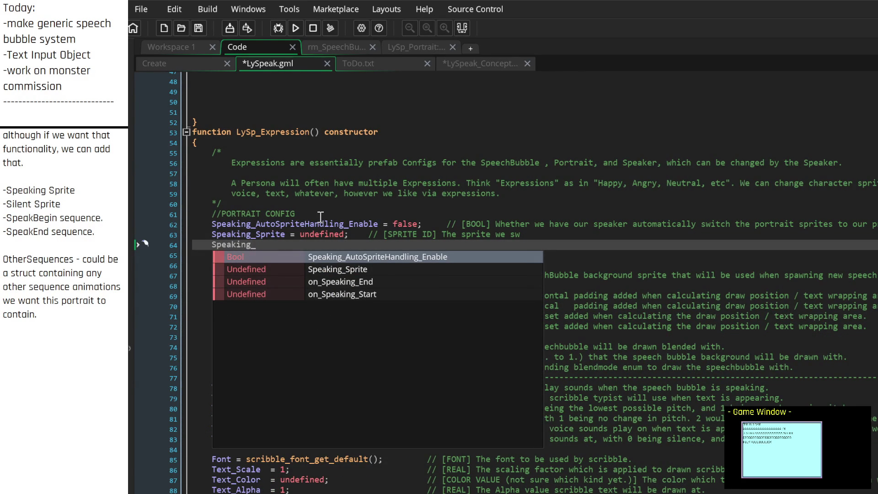
text(Silen)
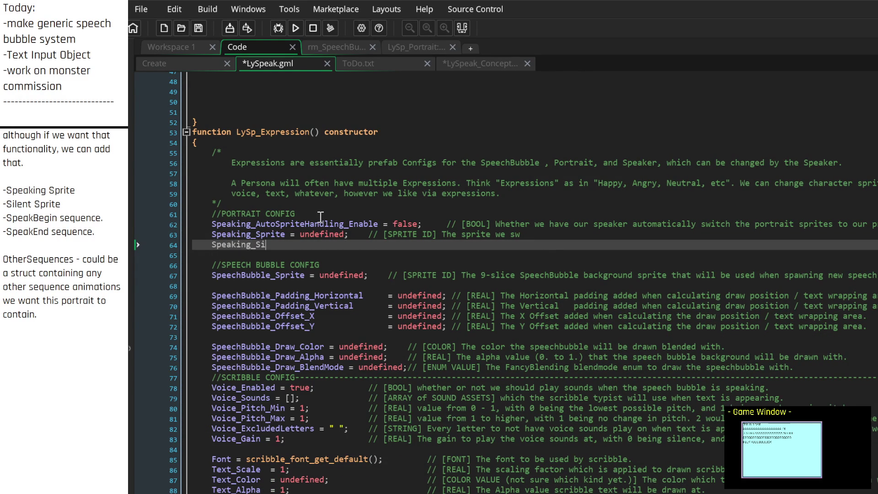
key(BackSpace)
key(BackSpace)
key(BackSpace)
text(NotSpeaking_Sprite = undefined;)
key(Up)
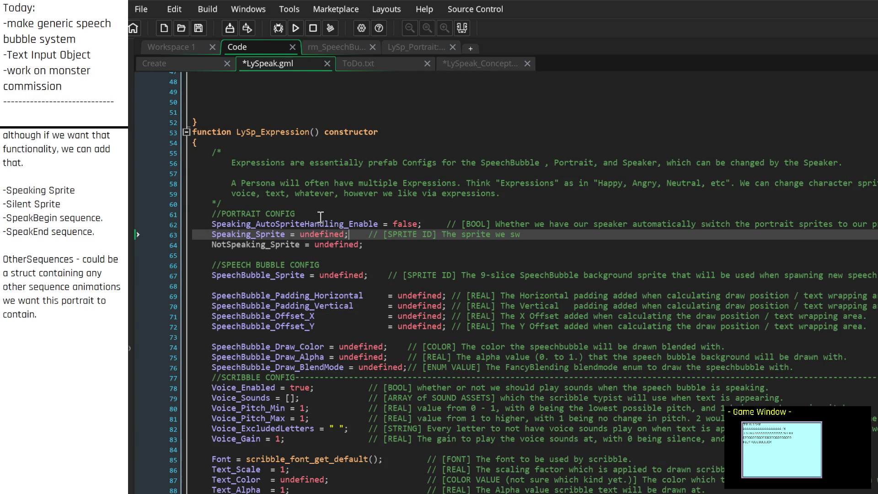
Align the equals signs of the three portrait settings using tabs
key(Left)
key(Tab)
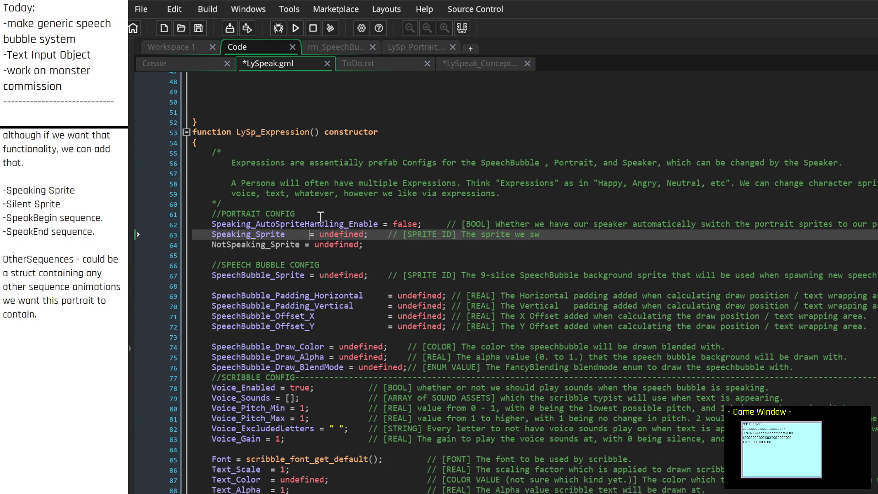
key(Tab)
key(Down)
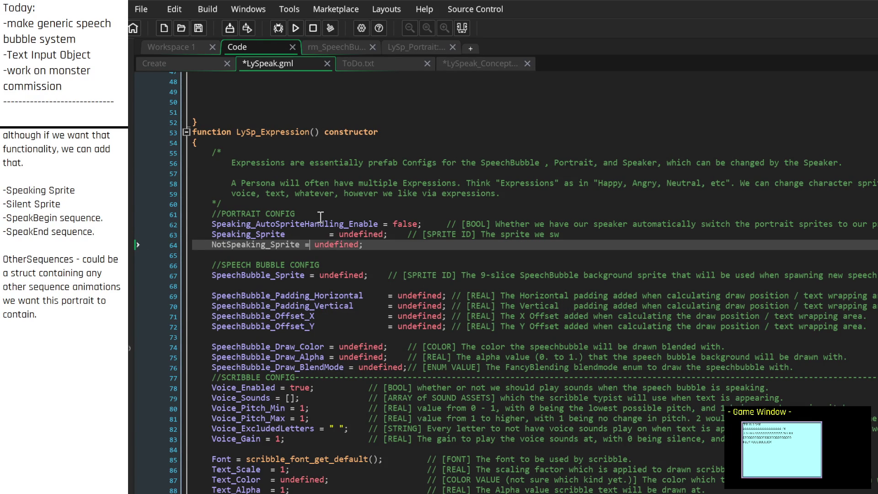
key(Tab)
key(Tab)
key(Tab)
key(Tab)
key(Up)
key(Left)
key(Left)
key(Left)
key(Tab)
key(Tab)
key(Tab)
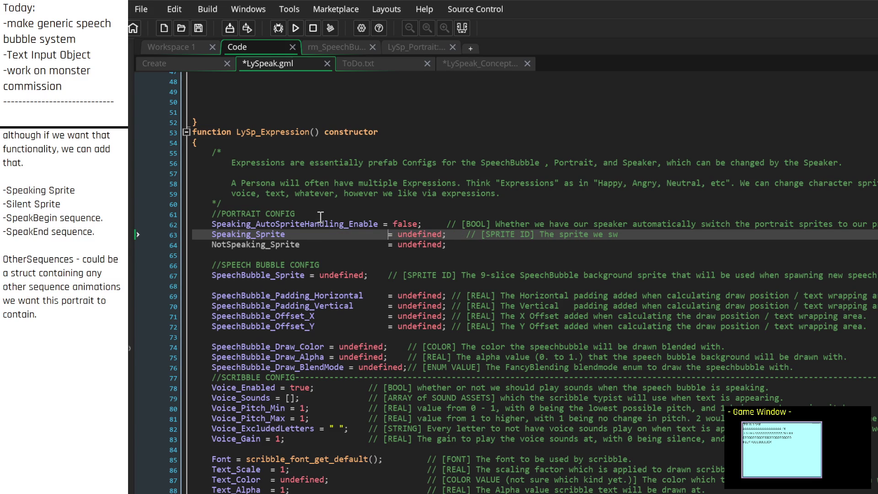
key(Up)
key(Left)
key(Tab)
key(Down)
Replace Speaking_Sprite's unfinished comment text with '[SPRITE ID] When AutoSpriteHandling'
key(ctrl+Right)
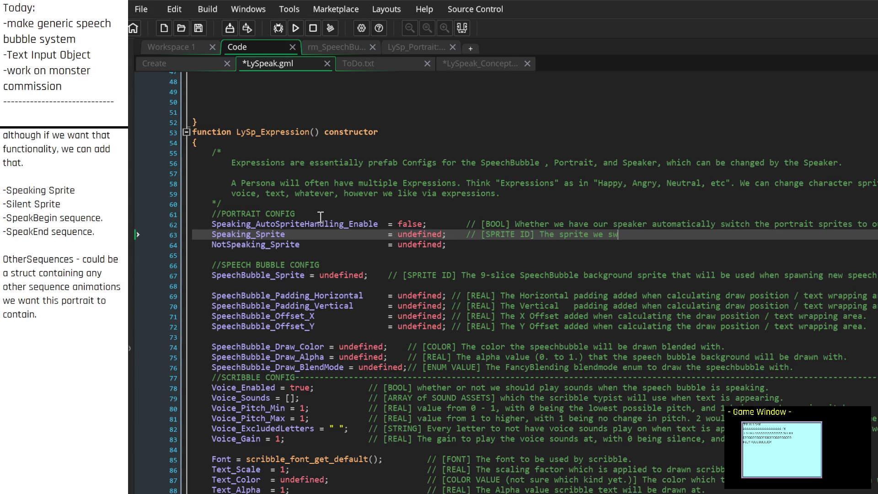
key(BackSpace)
key(BackSpace)
key(BackSpace)
key(ctrl+BackSpace)
key(ctrl+BackSpace)
text(When Auto)
text(SpriteHandling)
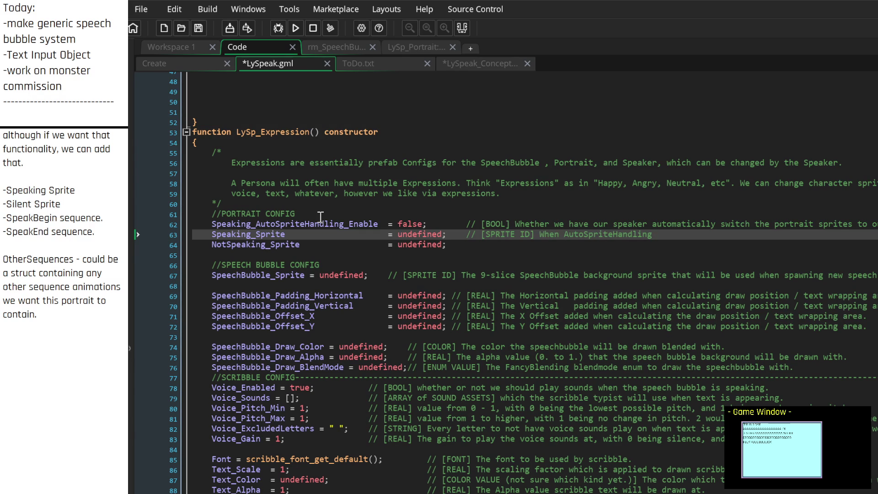
Correct the comment's setting name to Speaking_AutoSpriteHandling
key(Left)
key(Left)
key(Left)
text(Speaking)
text(_)
key(Down)
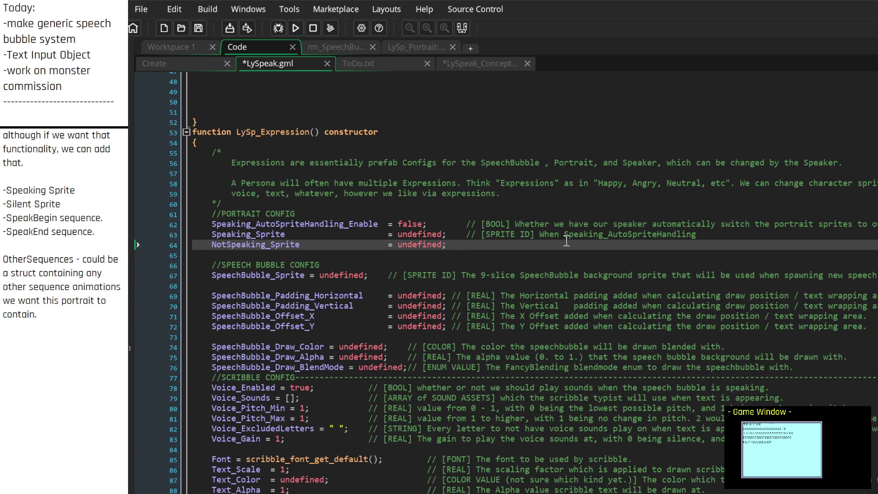
click(725, 239)
Finish it with 'is enabled, the speaker will switch our portrait to this sprite when it begins speaking.'; start NotSpeaking_Sprite's '// [SPRITE ID] When' comment
text(is enabled,)
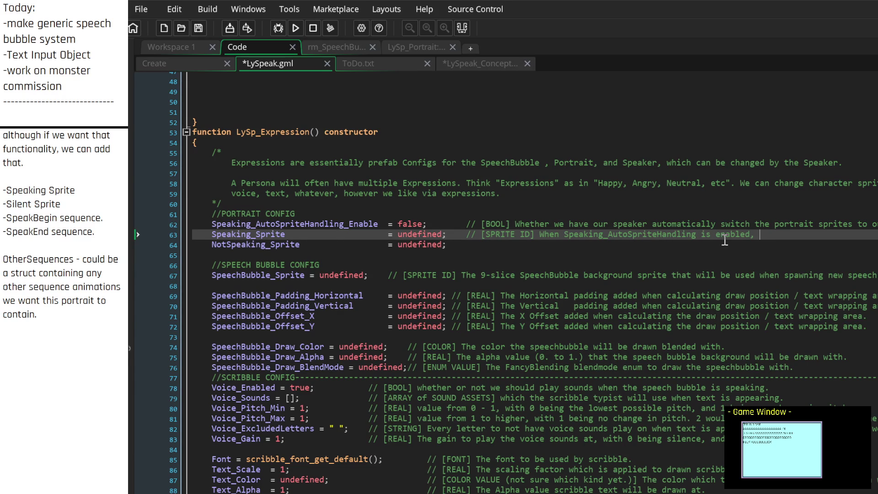
text(the speaker )
text(will switch)
text( our por)
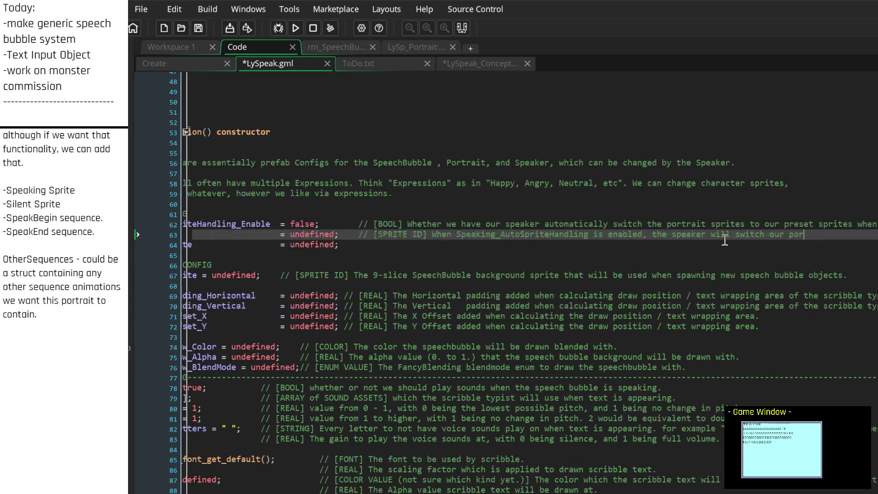
text(trait to this sprite)
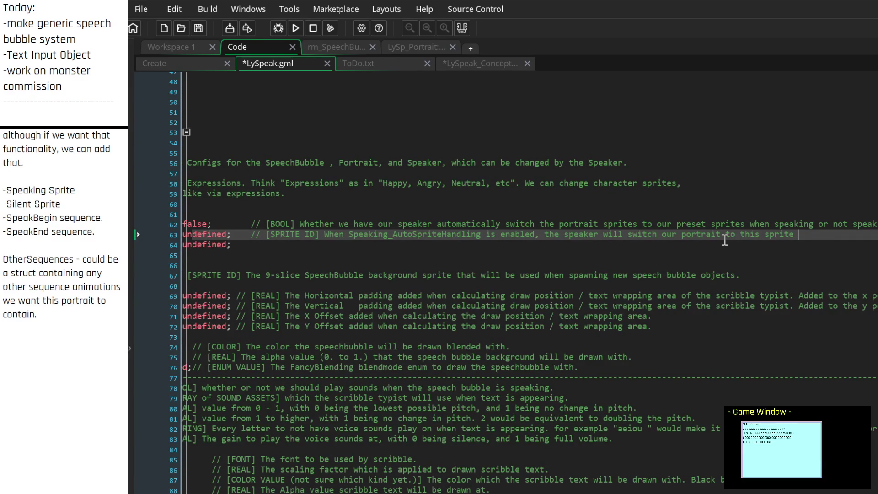
text( when we b)
key(BackSpace)
key(BackSpace)
key(BackSpace)
text(it begins s)
text(peaking.)
key(Down)
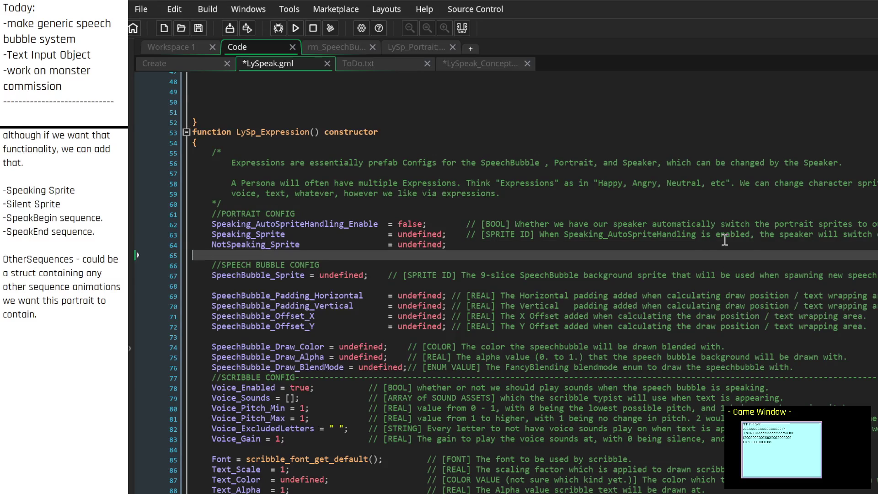
text(    // )
text([])
text(SPRITE ID)
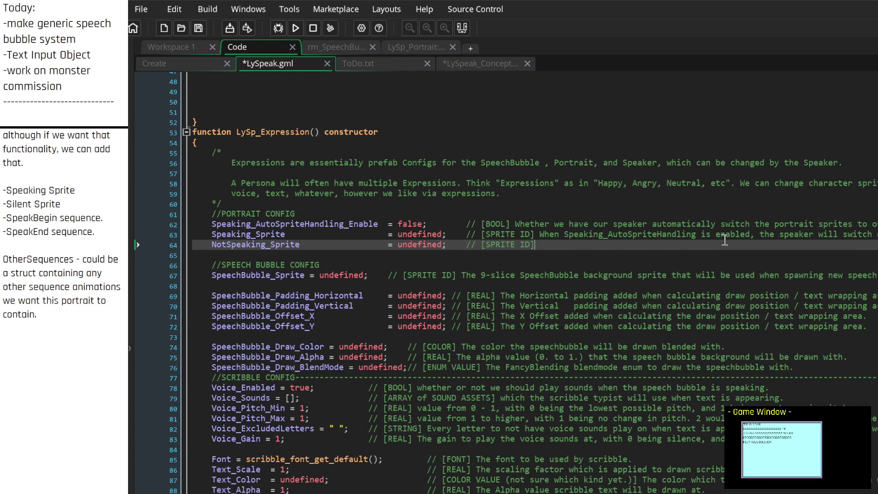
text(When)
Word the condition as 'When Speaking_AutoSpriteHandling is enabled, if our speaker isn't speaking,'
text(not speaking,)
key(BackSpace)
key(BackSpace)
key(BackSpace)
text(the speaker i)
key(BackSpace)
key(BackSpace)
key(BackSpace)
key(BackSpace)
key(BackSpace)
text(our speaker isn't speakin)
text(g,)
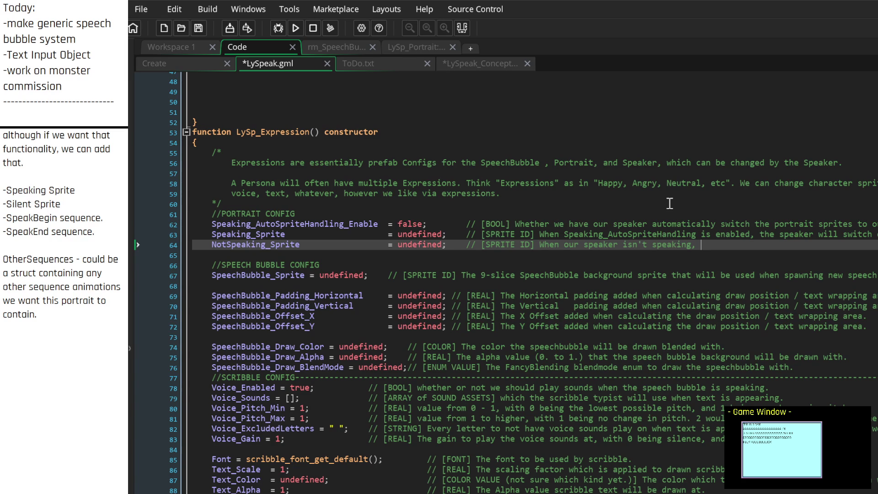
key(Left)
key(Left)
key(Left)
text(SPE)
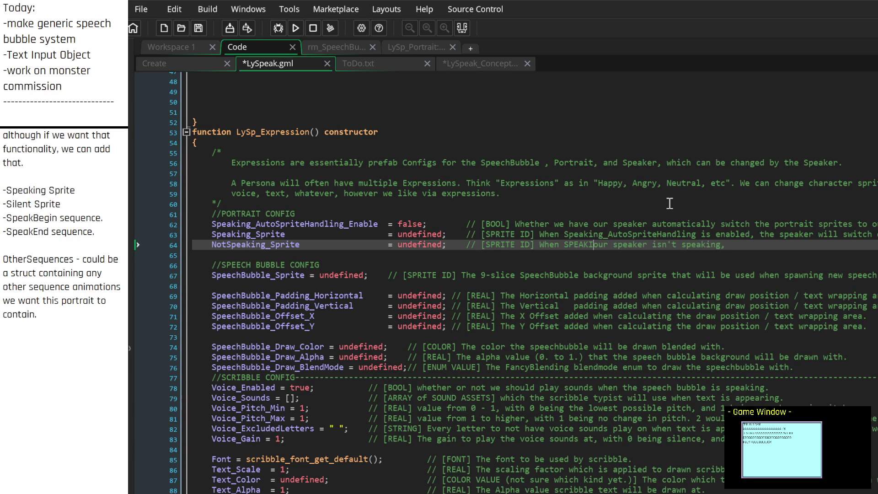
key(BackSpace)
key(BackSpace)
key(BackSpace)
text(Speaking_A)
text(utoSpriteH)
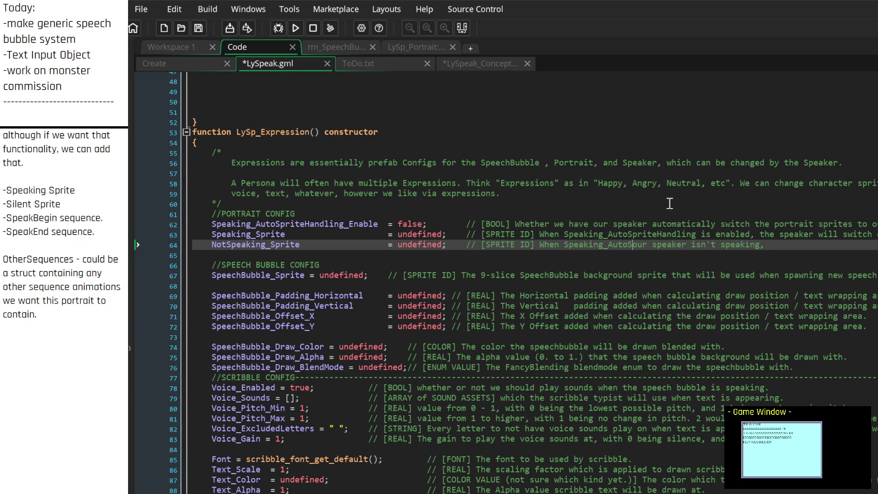
text(andling is )
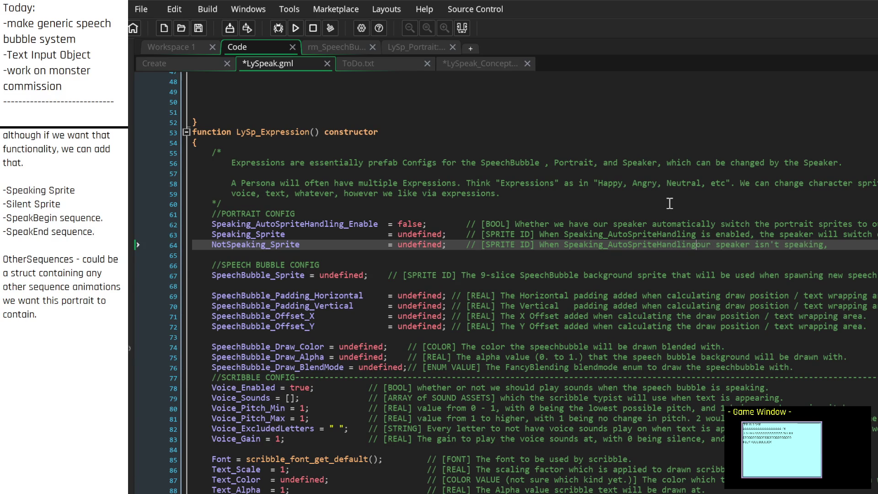
text(enabled, if)
End the NotSpeaking_Sprite comment with 'it will switch to this sprite.'
key(Down)
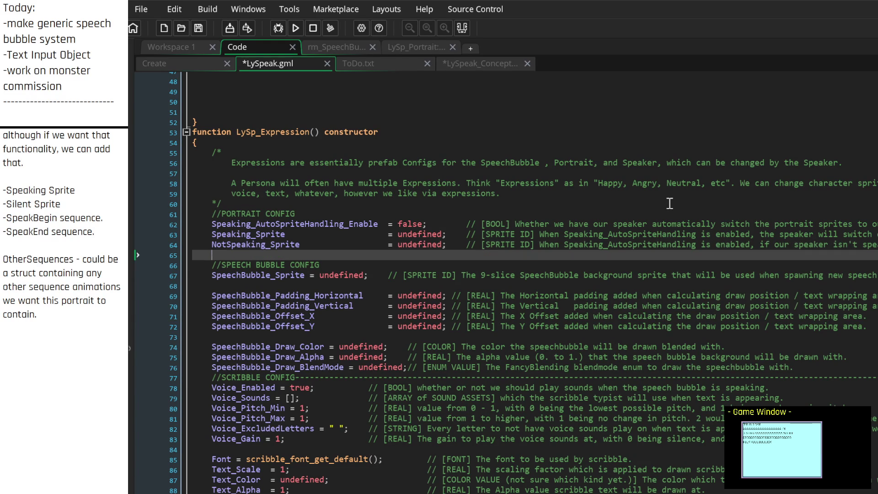
key(Up)
key(End)
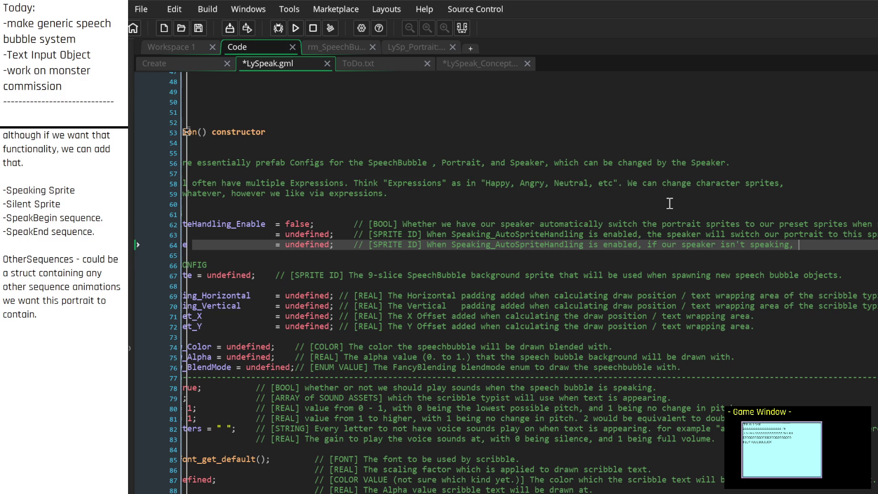
key(Home)
key(End)
text(it will switch)
text( to this sprite.)
key(Down)
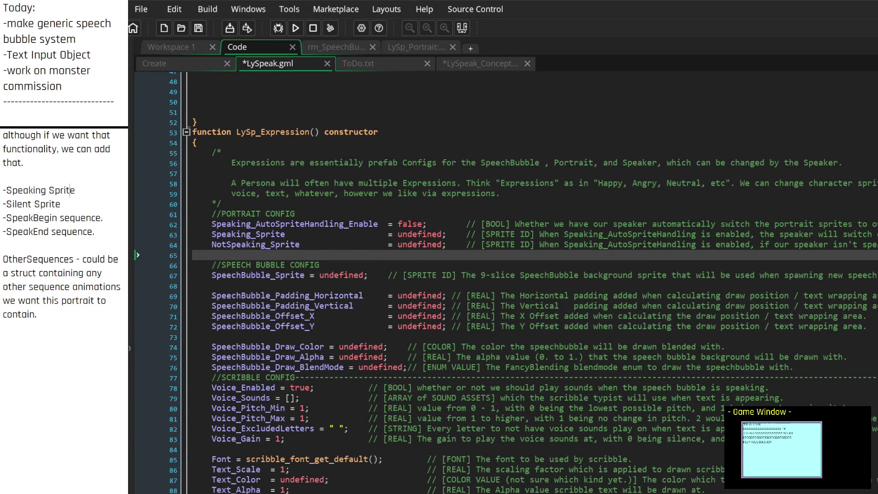
Add Speaking_Stop_Squence = undefined; commented '[SEQUENCE ID] When our speaker stops' below the sprite entries
click(232, 254)
key(Return)
key(Return)
key(Return)
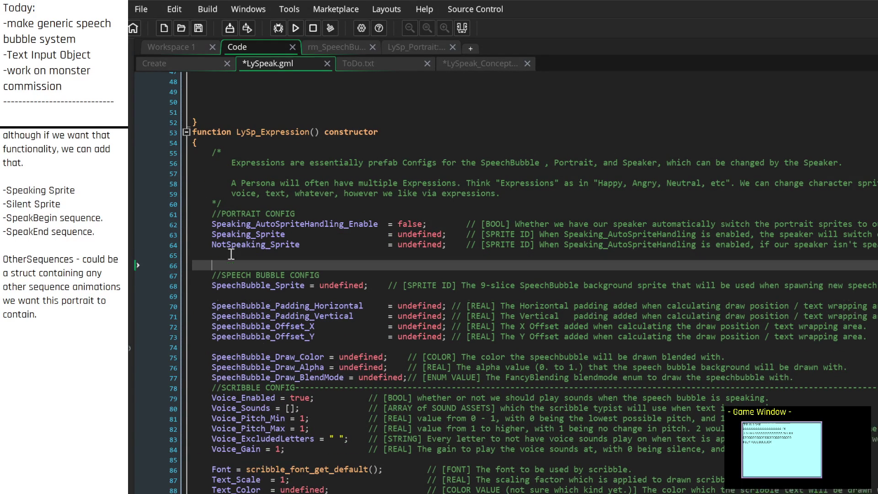
key(Up)
key(Up)
key(Up)
key(Up)
key(Down)
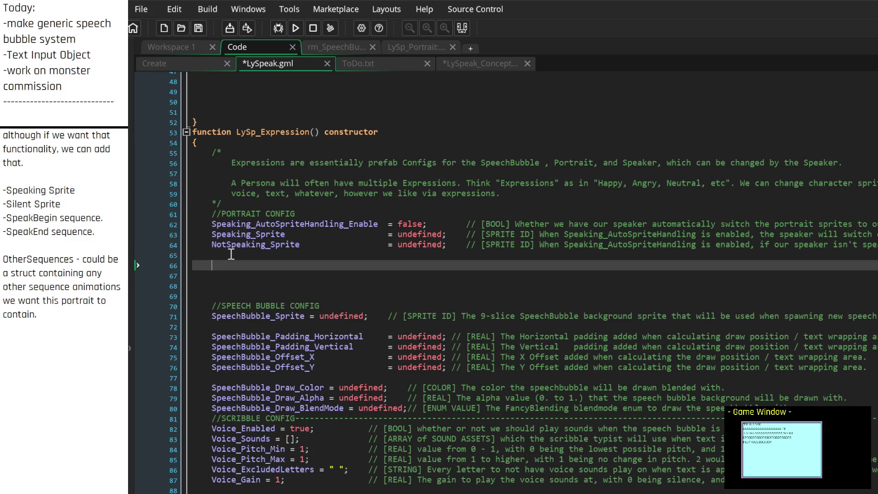
text(Sp)
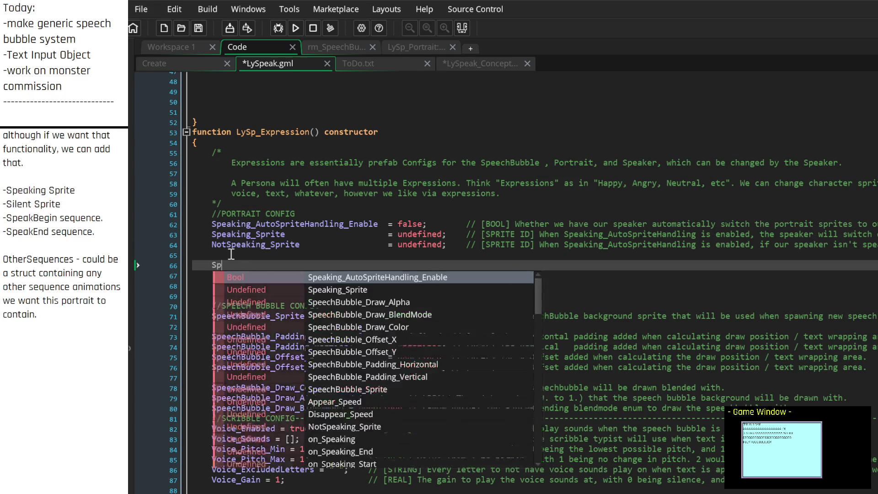
text(eaking_S)
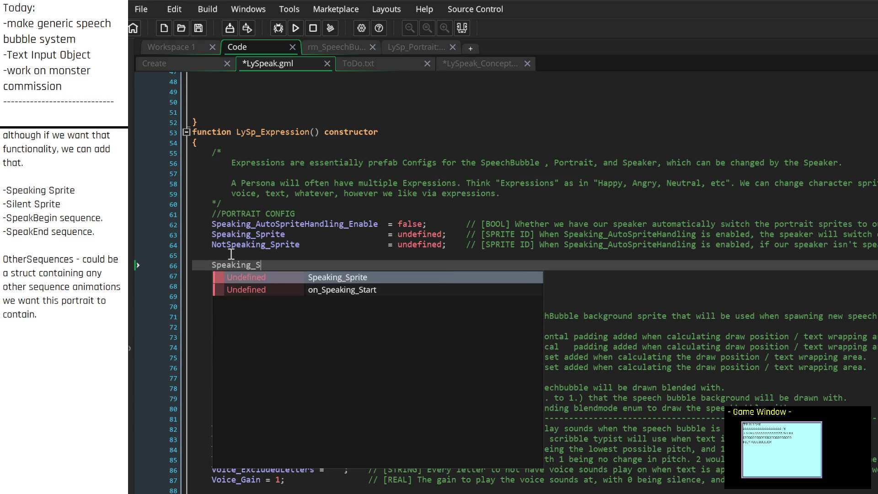
text(top_Squence)
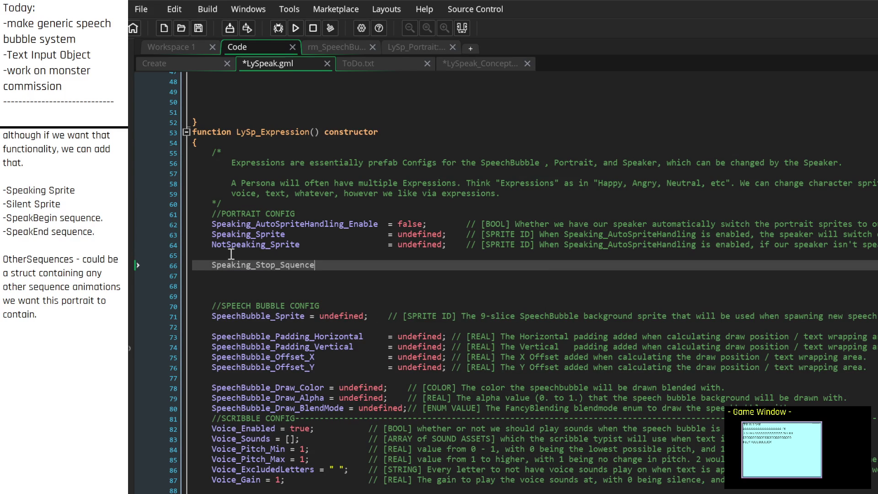
text(= undefined)
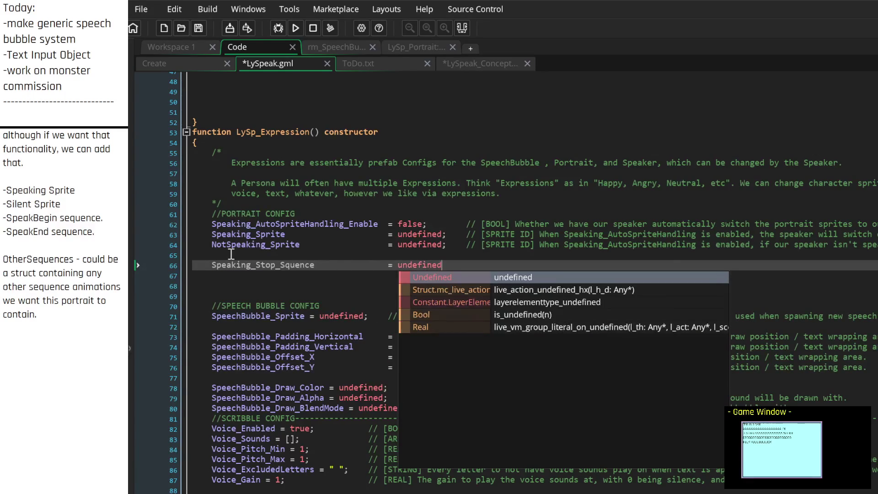
text(;)
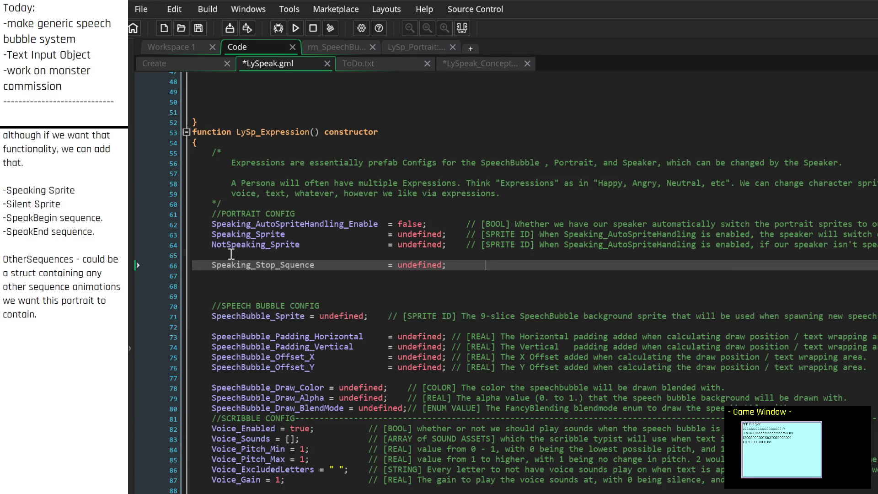
text(//)
text([])
text(SEQUENCE ID)
text(When )
text(we st)
key(BackSpace)
key(BackSpace)
key(BackSpace)
text(our speaker stops)
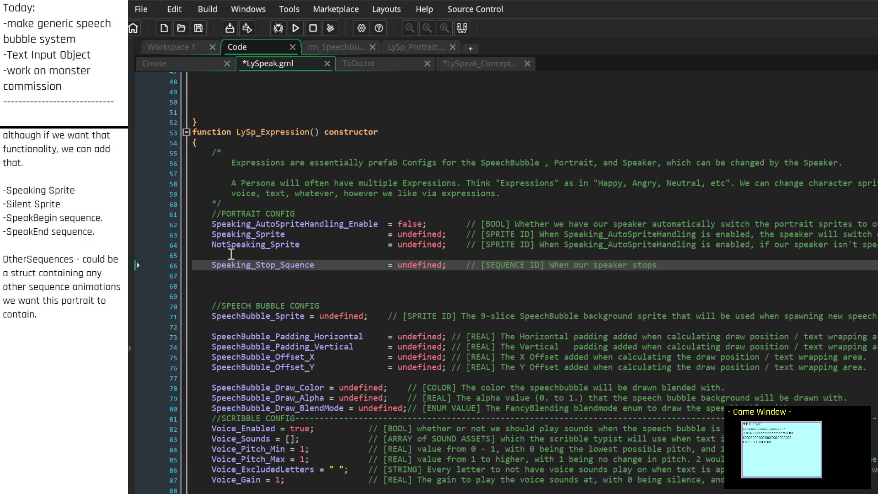
key(Home)
key(End)
key(Up)
key(Up)
key(Up)
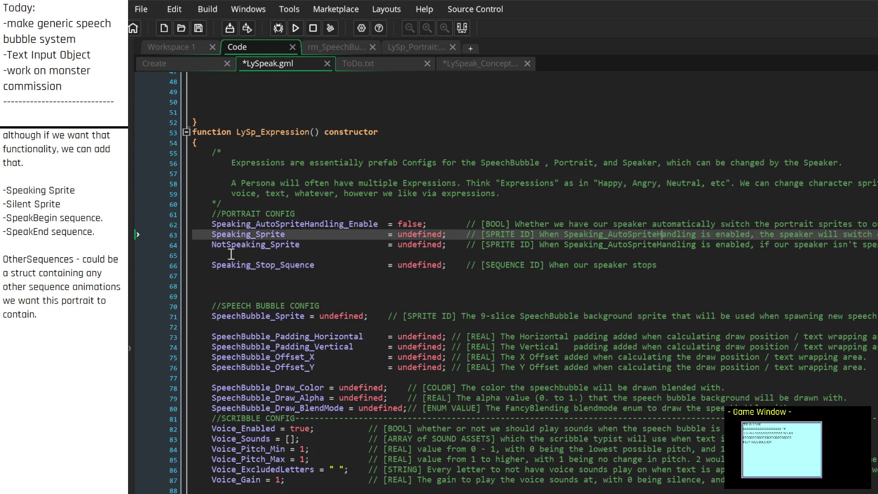
Prefix the auto-sprite flag with Portrait_ and drop Speaking_, giving Portrait_AutoSpriteHandling_Enable
key(Down)
text(Portrait_)
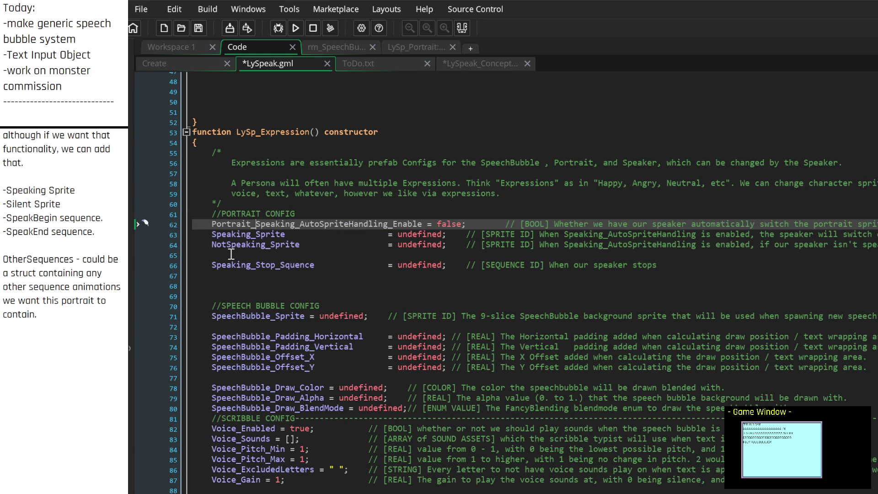
key(Delete)
key(Delete)
key(Delete)
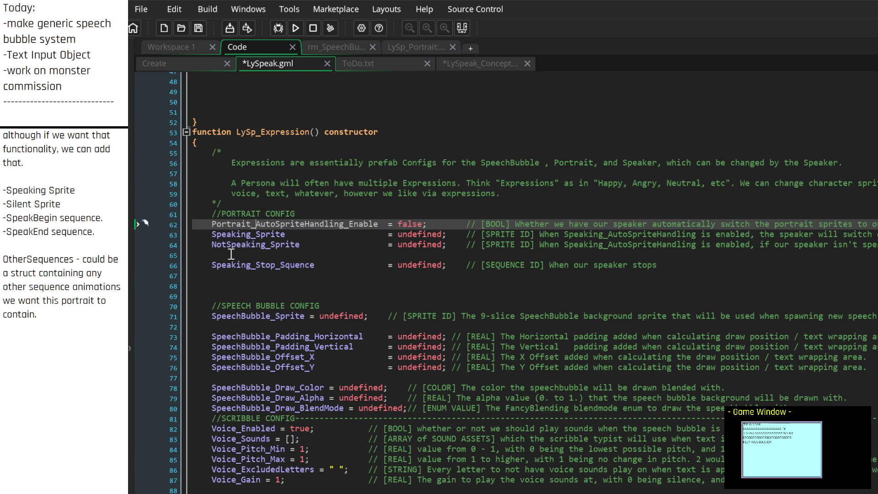
key(Right)
key(Right)
key(Right)
key(Right)
key(Right)
key(Right)
Rename the sprite entries to Portrait_Speaking_Sprite and Portrait_NotSpeaking_Sprite, realigning the latter's equals sign
key(Down)
key(Home)
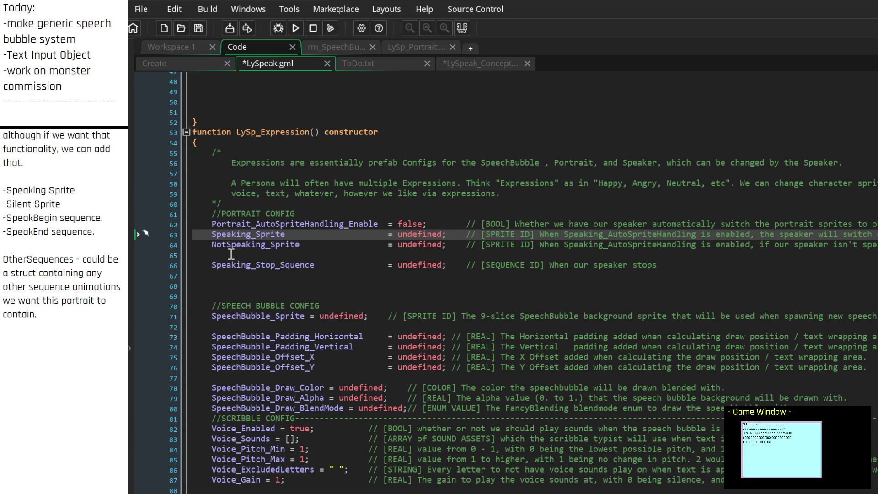
text(Portrait)
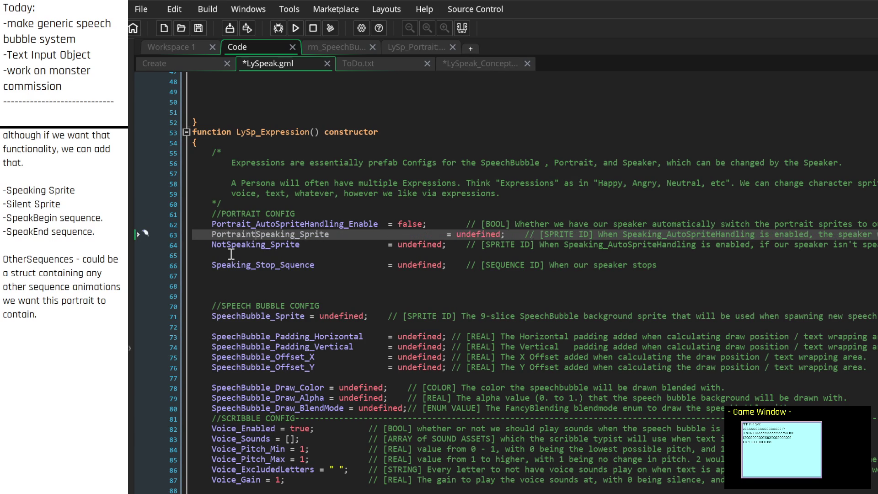
text(_)
key(Down)
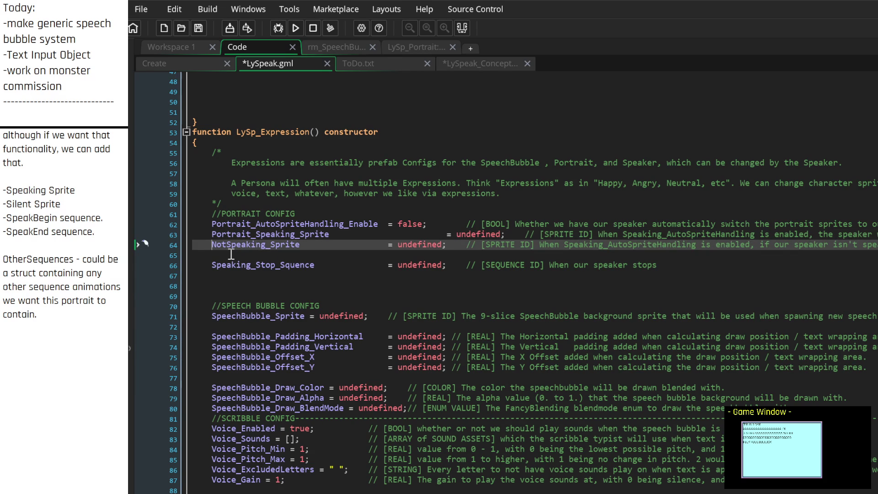
text(Portrait)
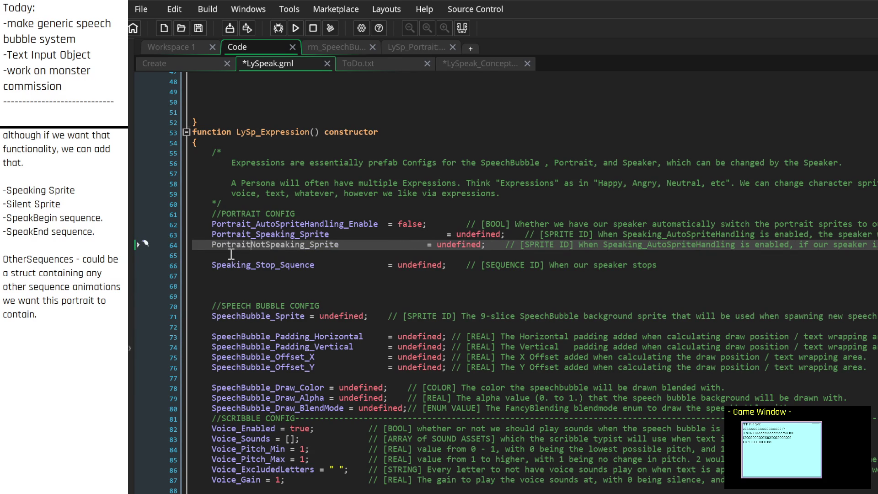
text(_)
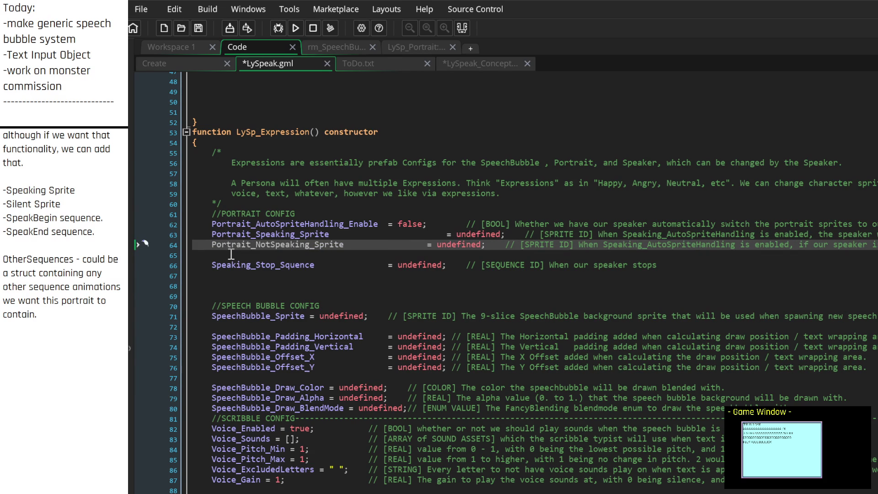
key(ctrl+Right)
key(Tab)
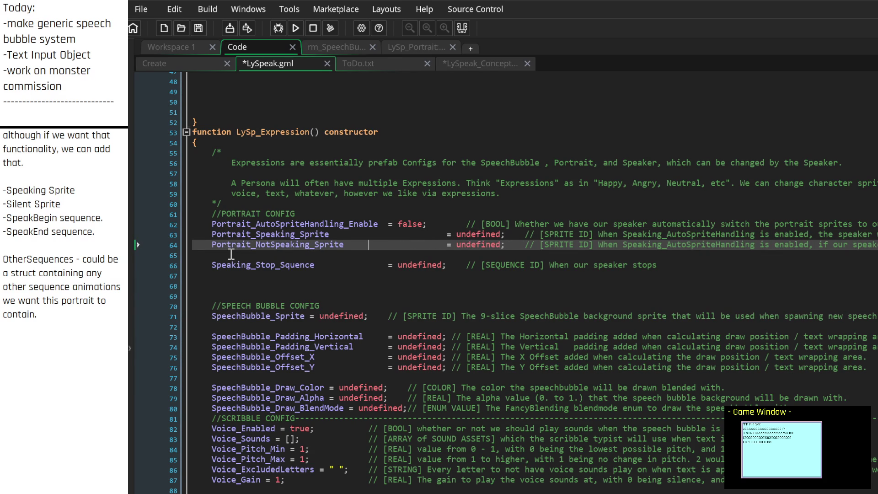
key(Up)
key(Up)
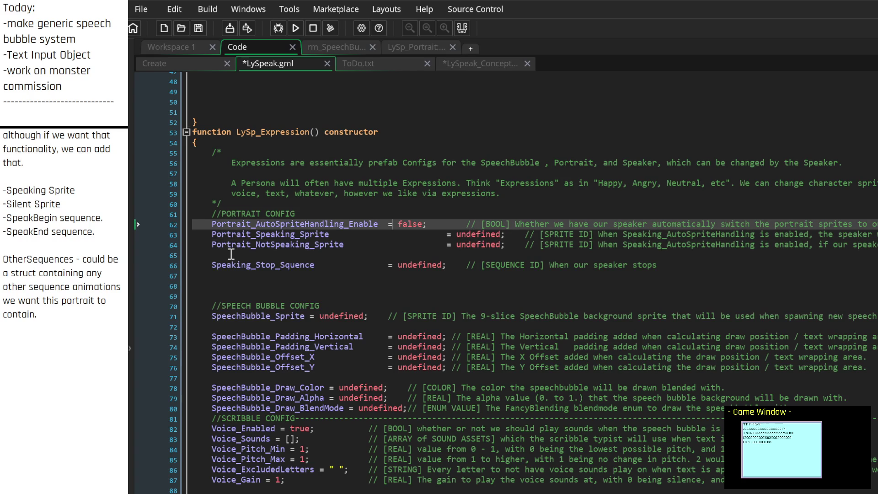
End the stop-sequence comment with 'speaking, this sequence will be played.'
key(Down)
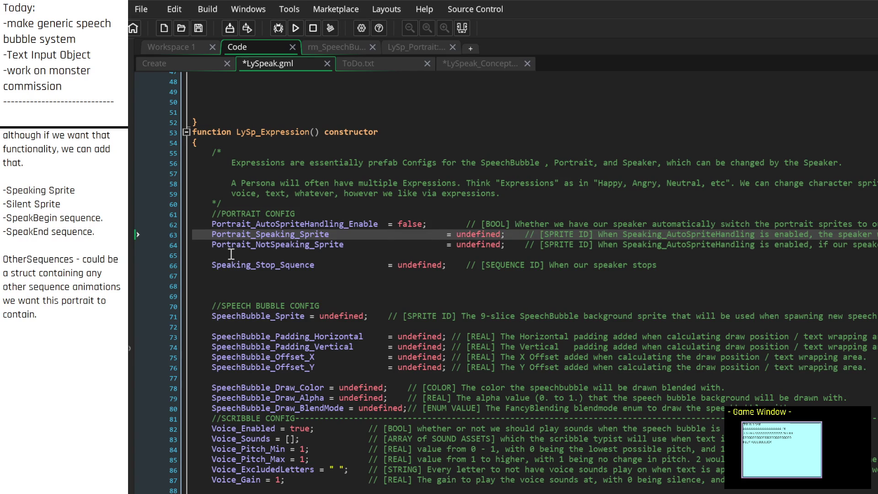
key(Down)
key(Down)
key(Down)
key(End)
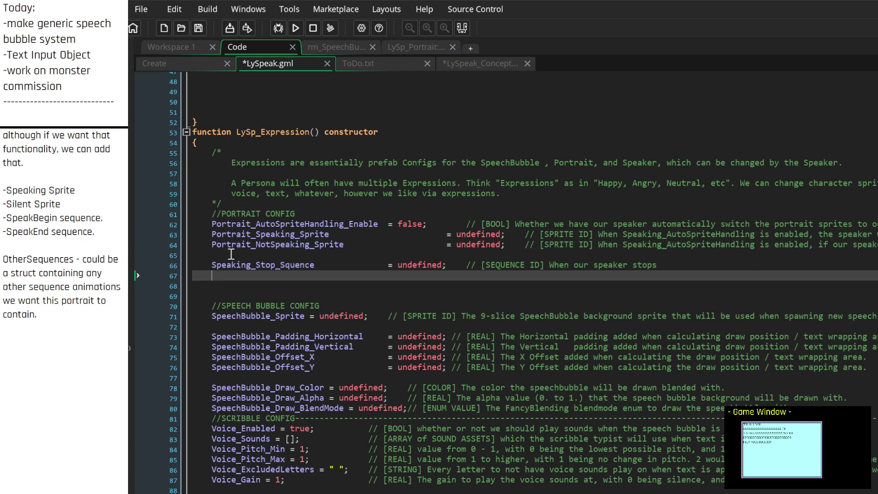
text( speaking, )
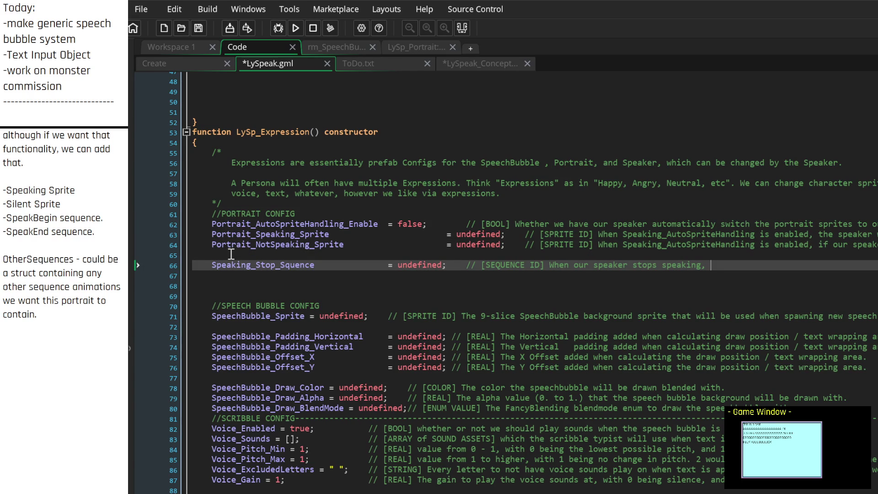
text(this sequence will be)
text(pla)
text(yed.)
Insert a blank line above the stop-sequence entry and prefix its name with Portrait_
key(Home)
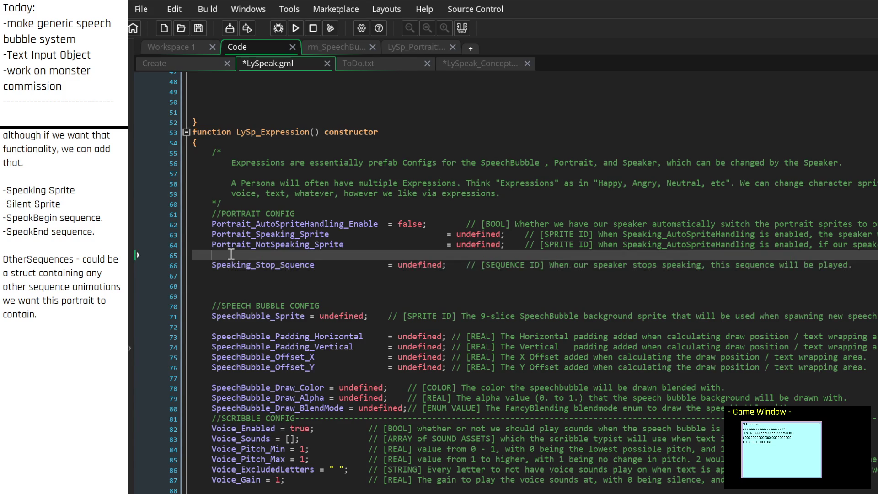
key(Return)
key(Up)
key(Down)
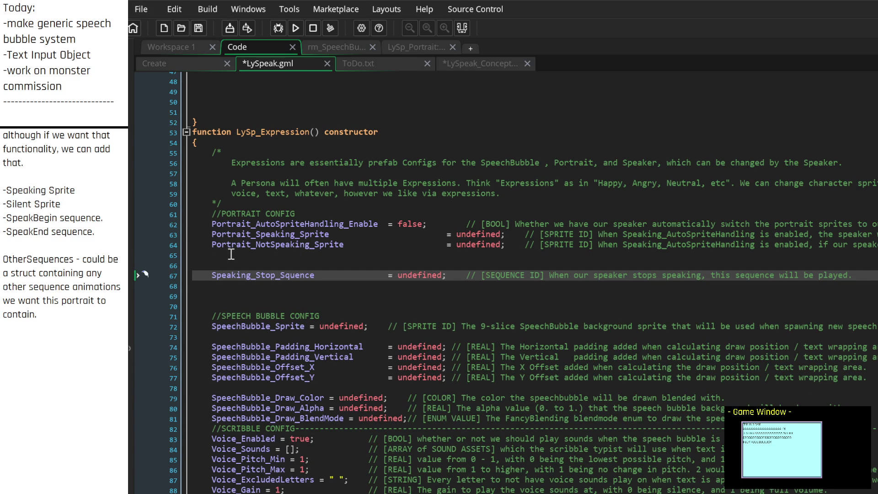
text(Portrait_)
Start a new Portrait_Speaking_Start_Sequence entry above the stop-sequence entry
key(Home)
key(Return)
key(Up)
text(Portrait_S)
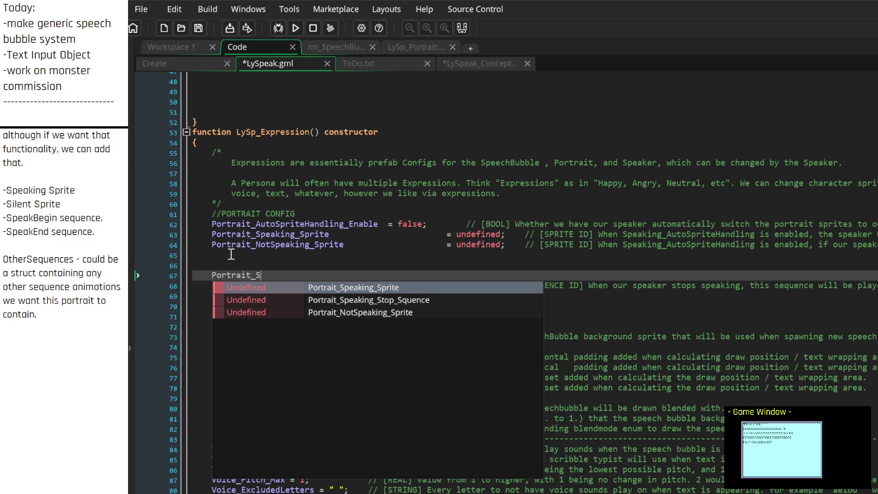
text(peaking_Start_Se)
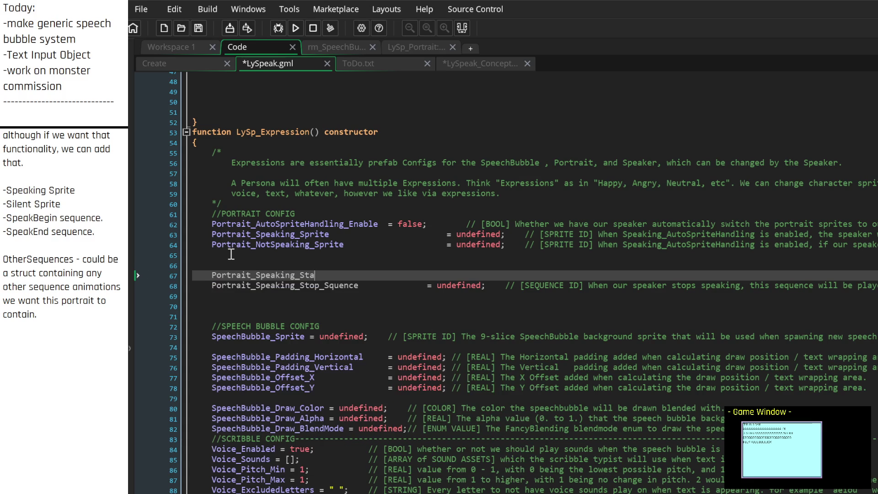
text(quence)
Fix the stop-sequence name's spelling and assign Portrait_Speaking_Start_Sequence = undefined with tab alignment
key(Down)
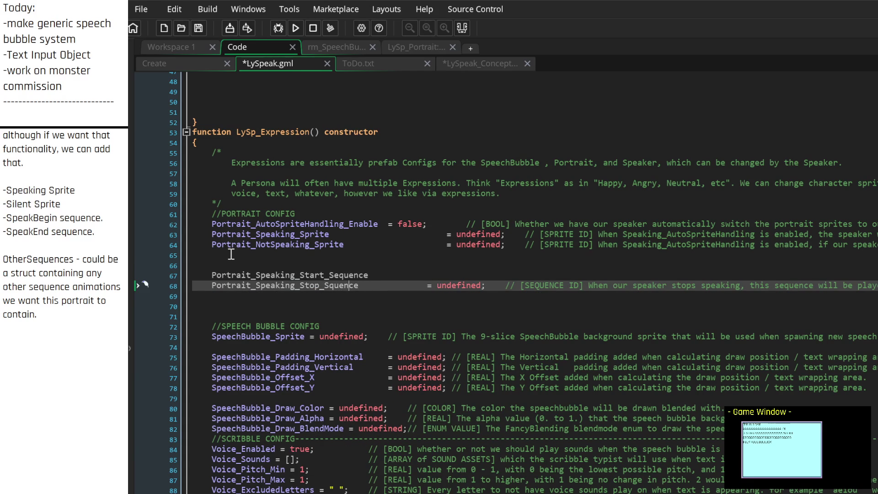
text(e)
key(Left)
key(Left)
key(Left)
key(Up)
key(End)
key(Tab)
key(Tab)
key(Tab)
text(= undefinedl;)
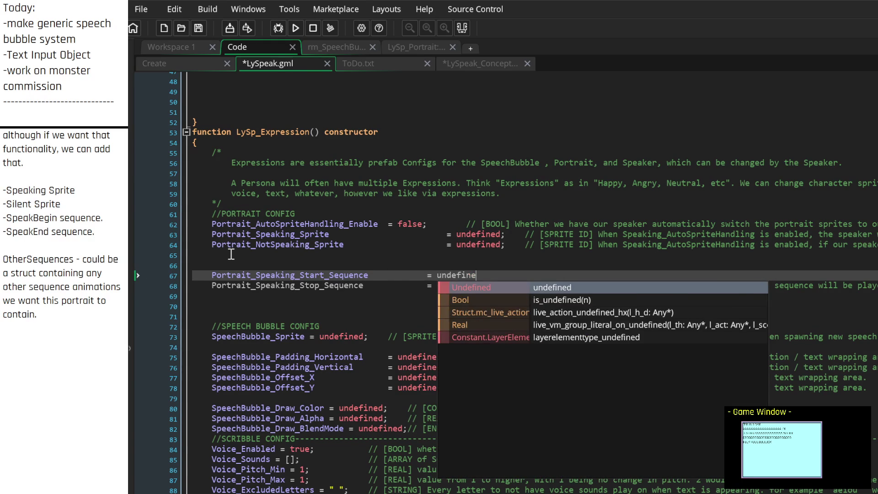
key(Left)
key(BackSpace)
key(End)
key(Tab)
Comment it '// [SEQUENCE ID] When our speaker starts speaking, this sequence will be played.'
text(// [)
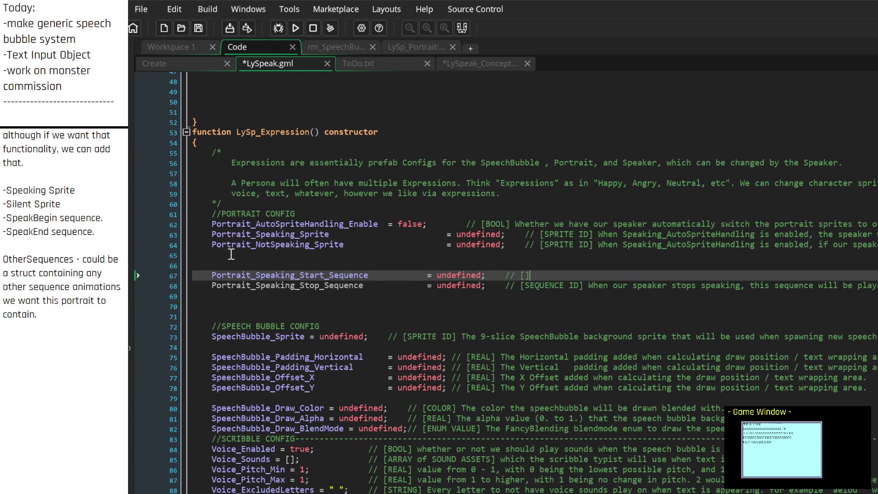
text(Se)
key(BackSpace)
text(EQU)
text(ENCE ID])
text( When)
text( our speaker)
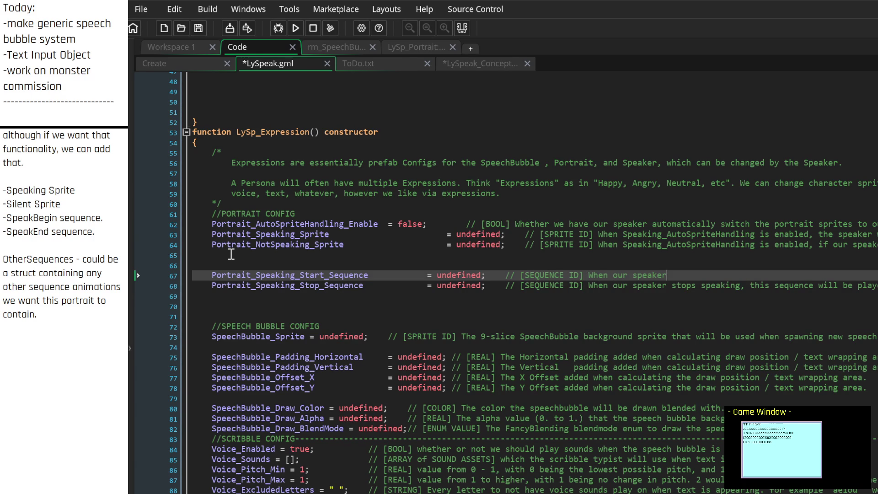
text( starts speaking,)
text( this sequ)
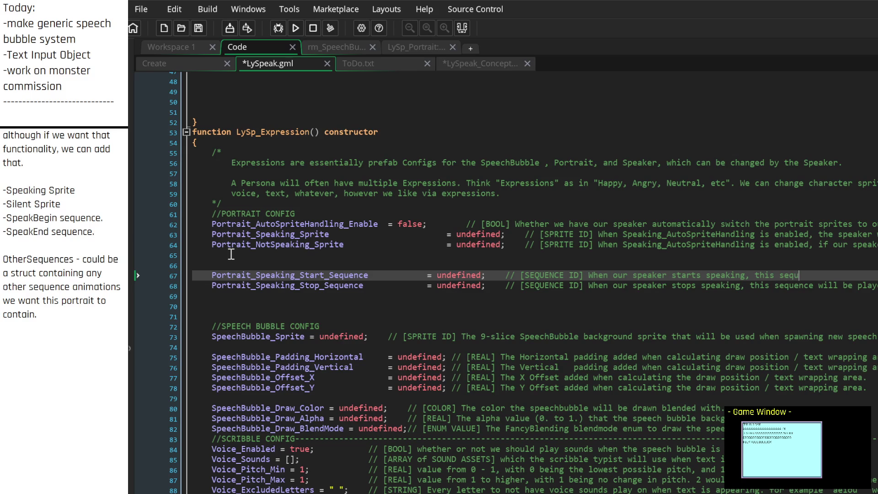
text(ence will be pl)
text(a)
key(Home)
key(Return)
key(ctrl+z)
key(Up)
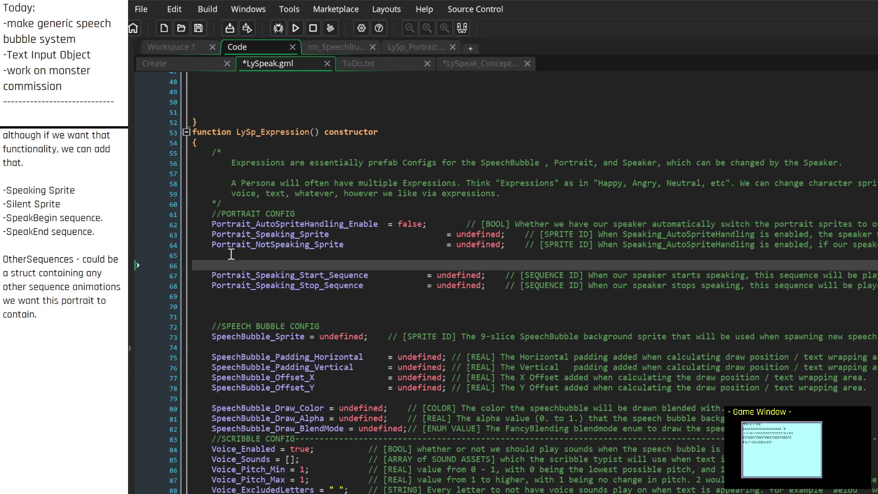
Name the new line Portrait_SpeakSequences_Enabled and rename the flag to Portrait_AutoSpriteHandling_Enabled
text(P)
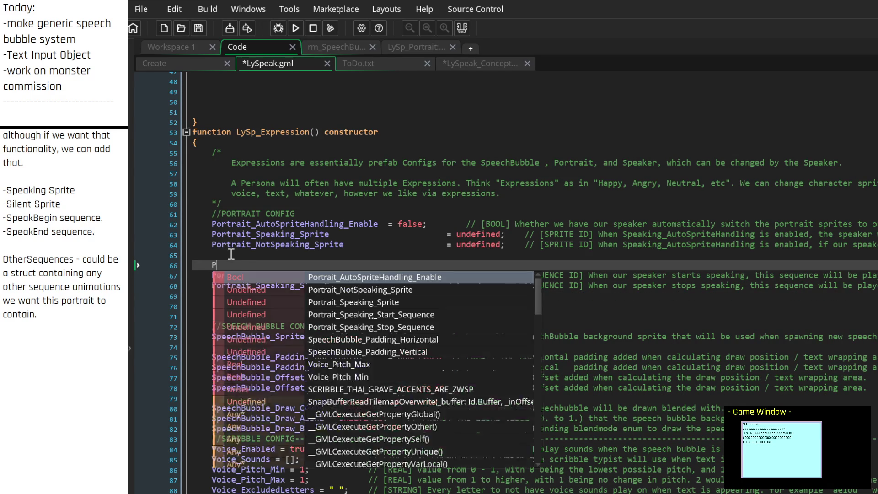
text(ortrait_)
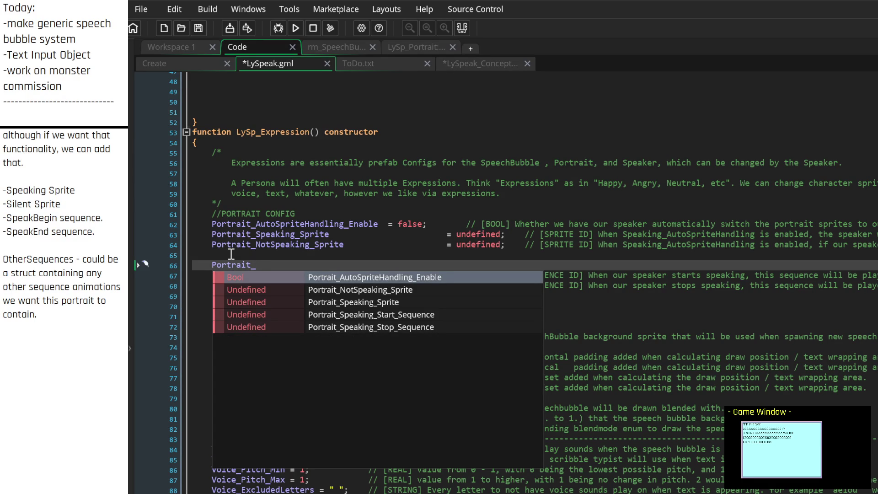
text(Spea)
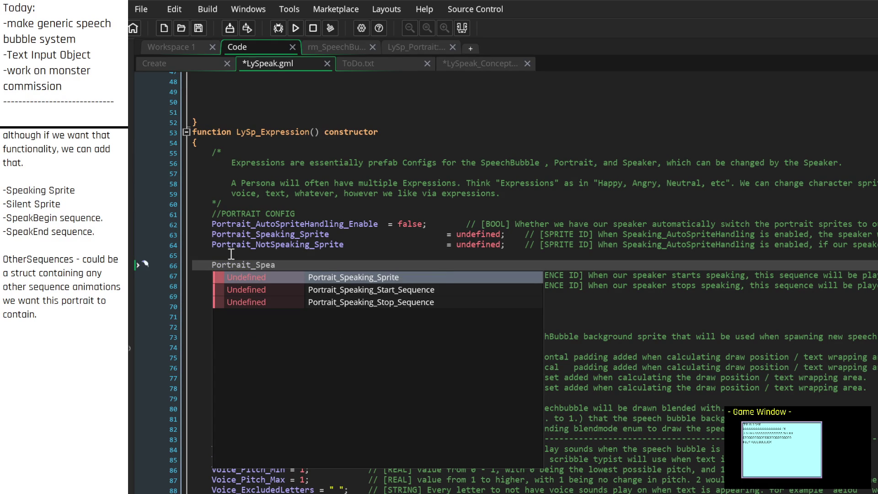
key(BackSpace)
key(BackSpace)
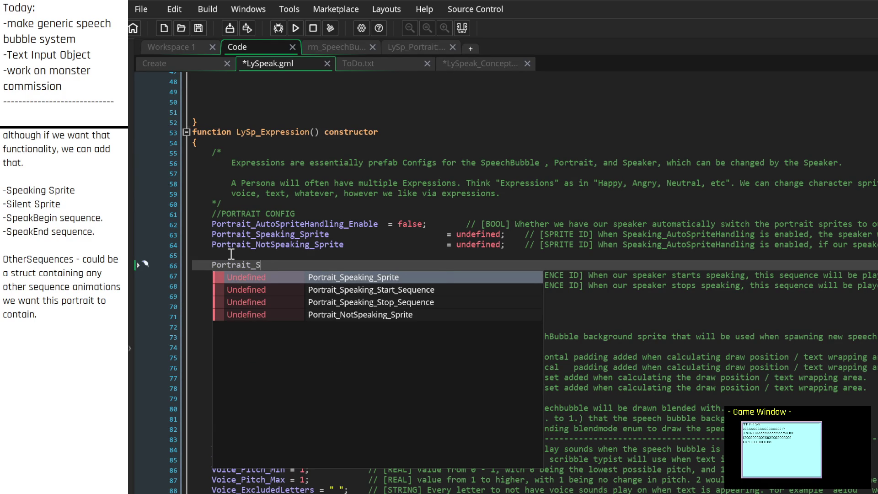
text(peak)
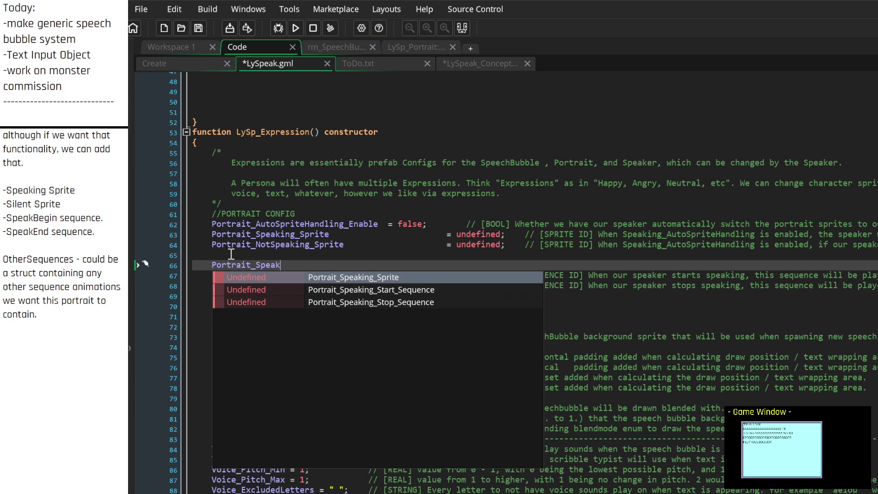
text(Sequences)
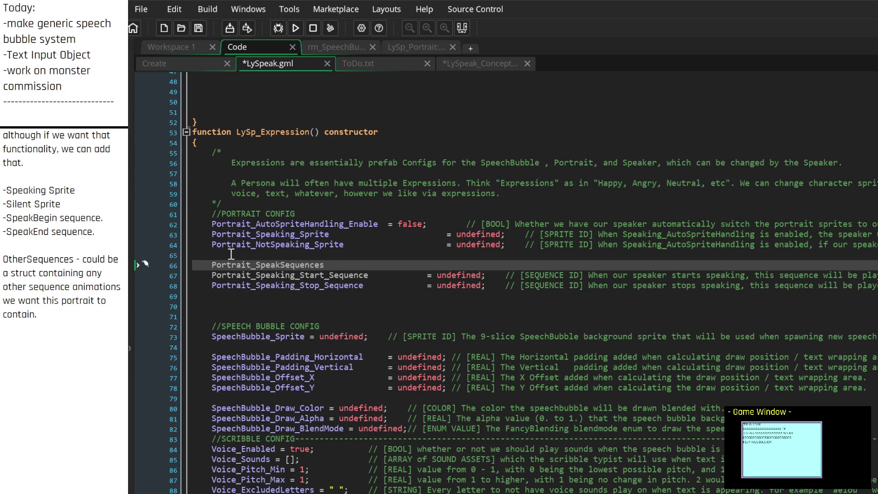
text(_Enabled)
key(Up)
key(Up)
key(Up)
text(d)
key(Delete)
key(Down)
key(Down)
key(Down)
Assign it undefined with a [BOOL] comment about allowing speaking start / stop sequences
key(BackSpace)
key(BackSpace)
key(BackSpace)
text(= )
text(undefined;)
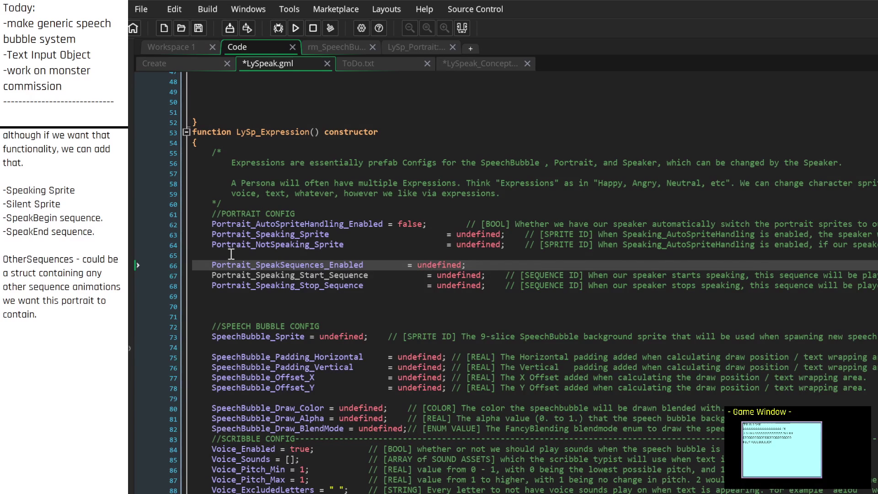
key(Tab)
key(Tab)
text(// [BOOL] Whe)
text(ther or not)
text( our speaker will)
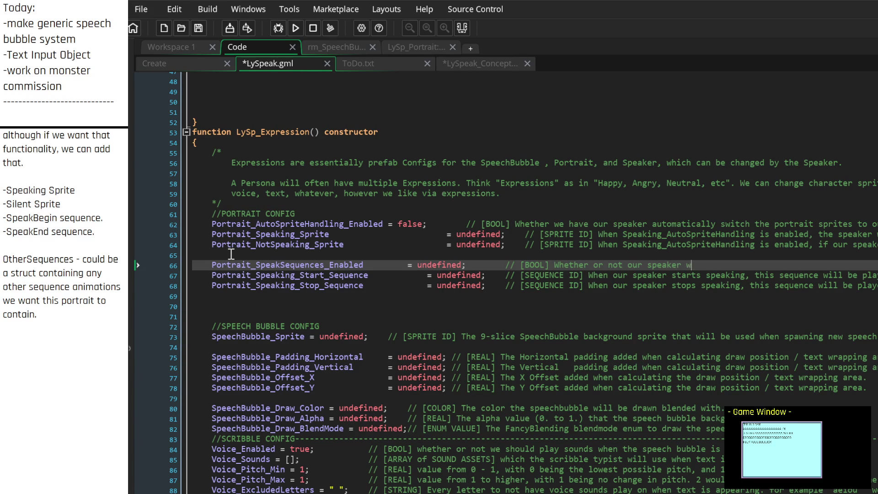
key(BackSpace)
key(BackSpace)
key(BackSpace)
text(is al)
text(lowed to )
text(trigger )
text(our speak)
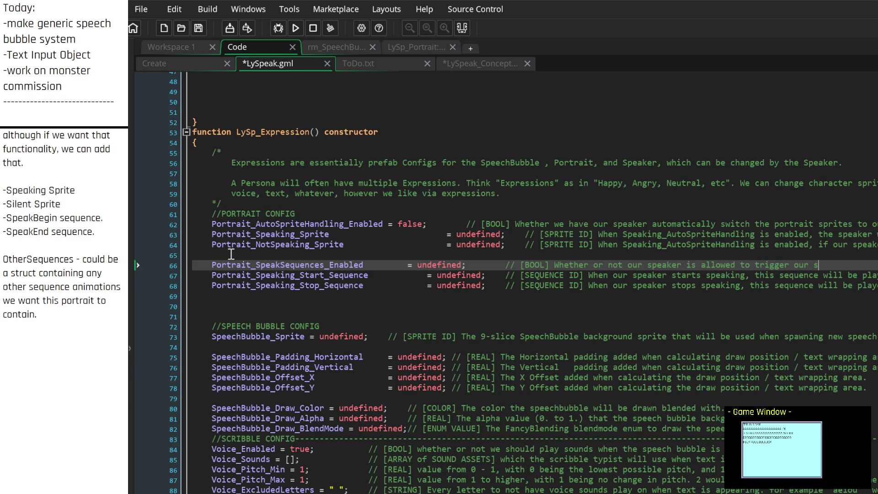
text(ing star)
text(t / stop sequences.)
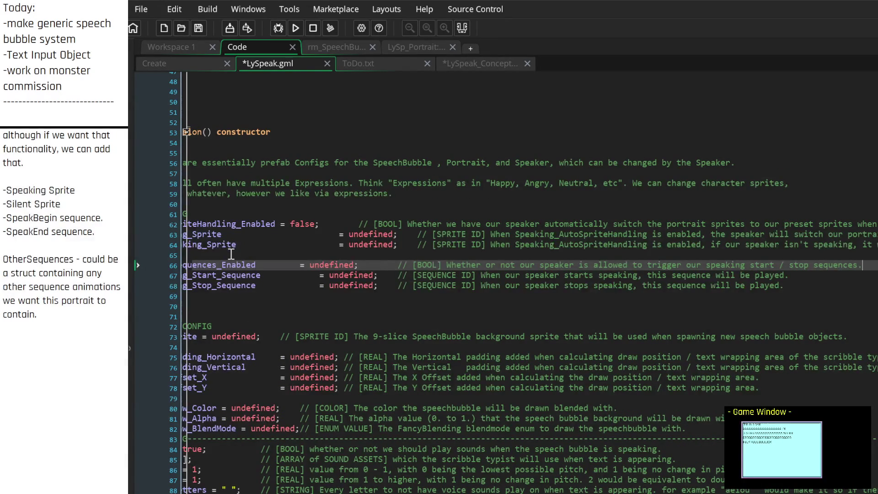
Align its equals sign and comment with the lines below, then save LySpeak.gml
key(Down)
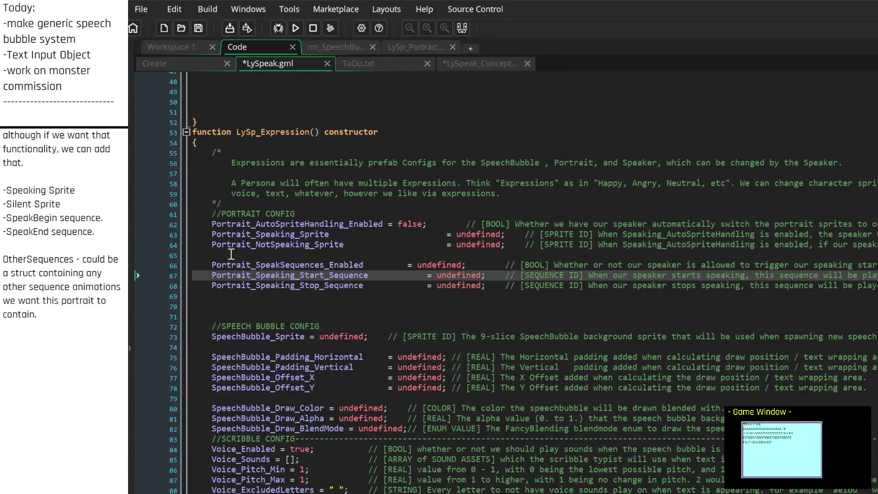
key(Up)
key(Right)
key(Right)
key(Right)
key(Tab)
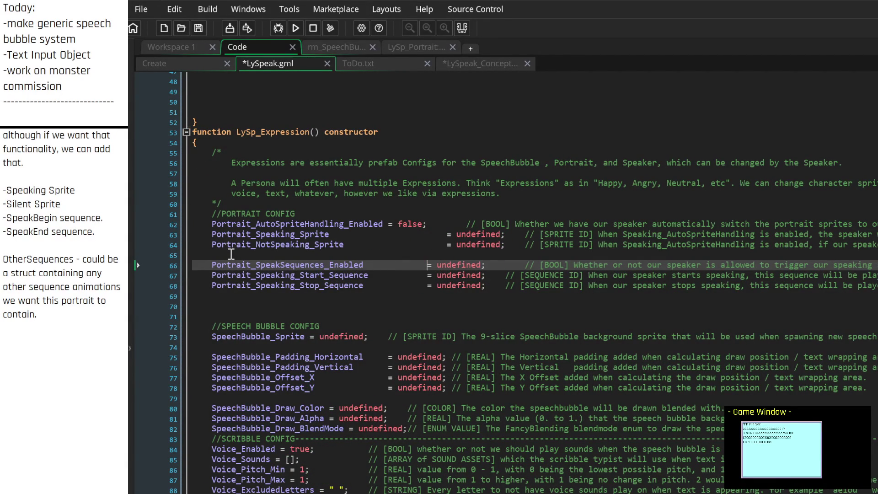
key(Right)
key(Right)
key(Right)
key(Delete)
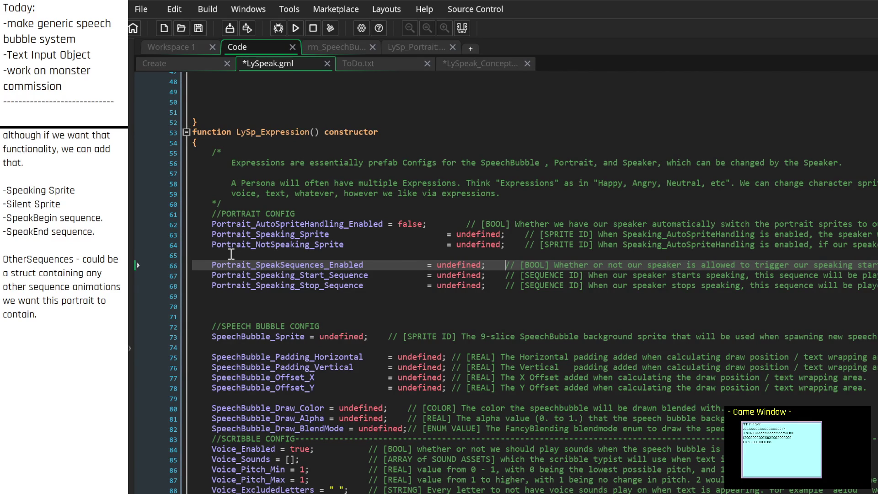
key(Down)
key(Down)
key(Down)
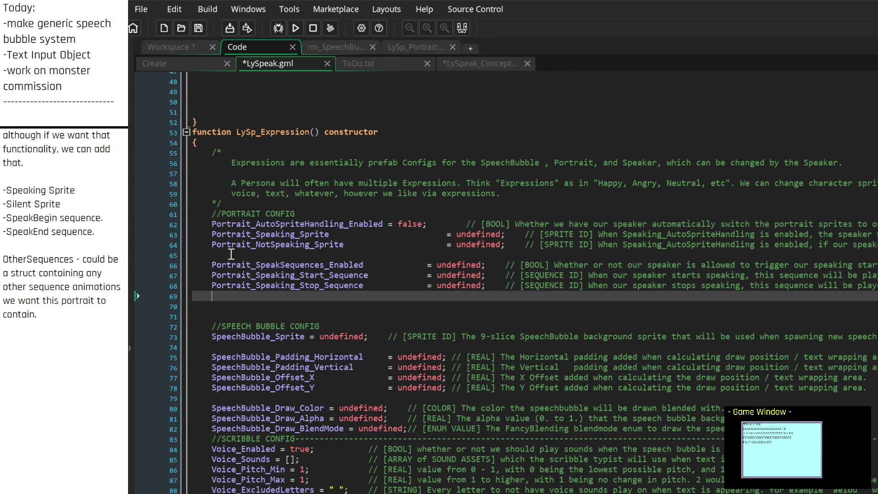
key(ctrl+s)
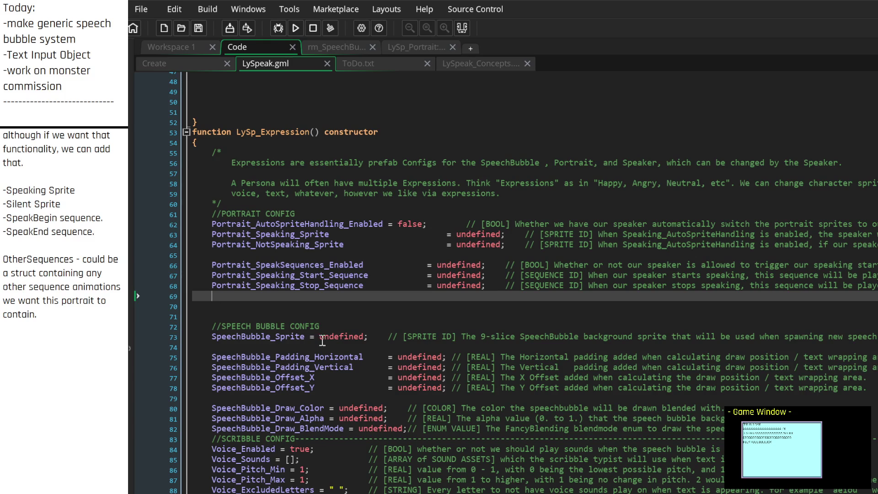
On empty line 70 below the sequence settings, begin typing 'Portrait_OtherSequences ='
scroll(315, 257, down, 3)
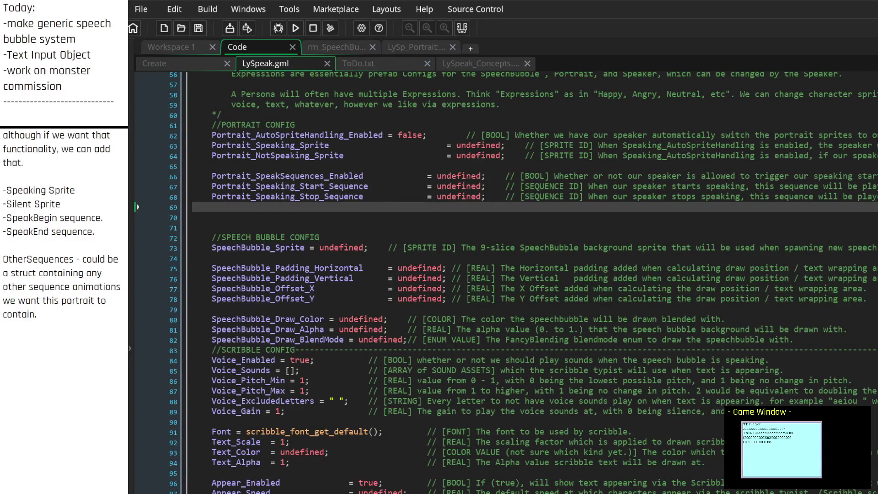
click(481, 350)
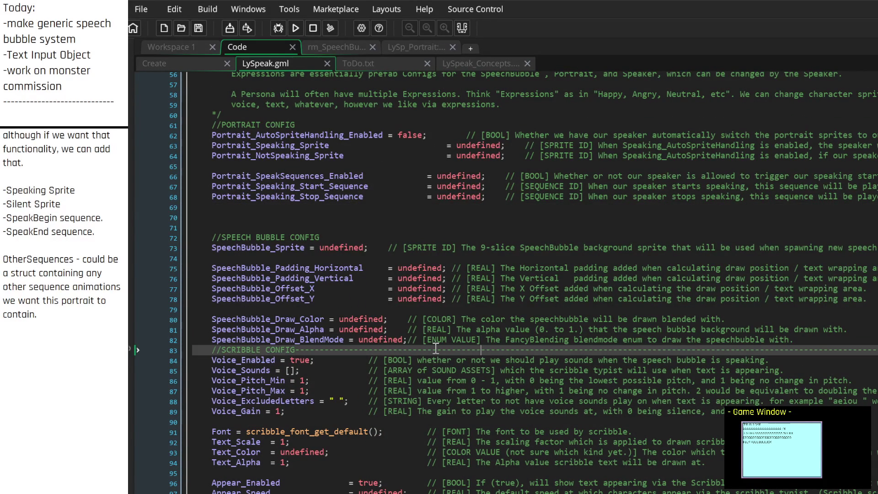
scroll(375, 282, up, 3)
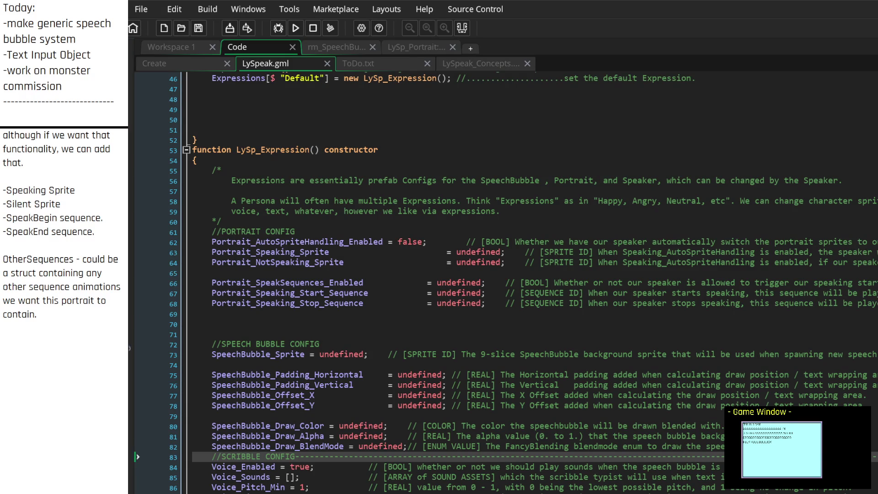
click(266, 314)
click(266, 324)
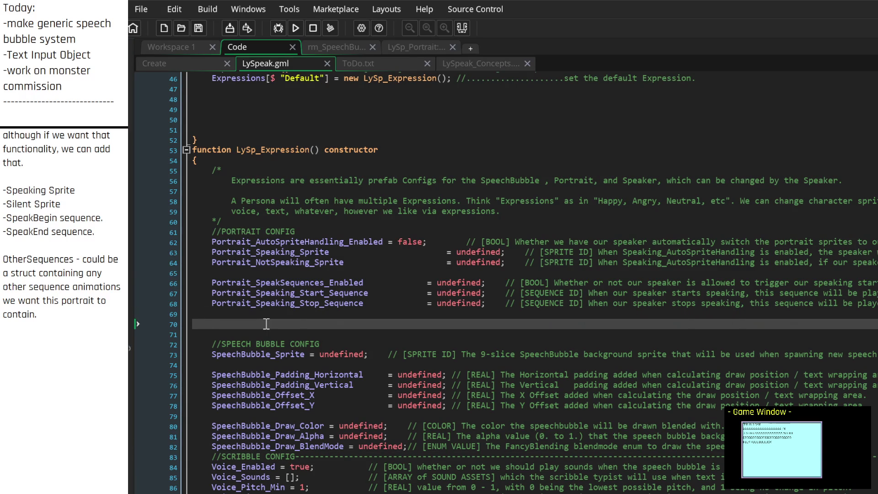
click(265, 310)
click(264, 326)
text(Por)
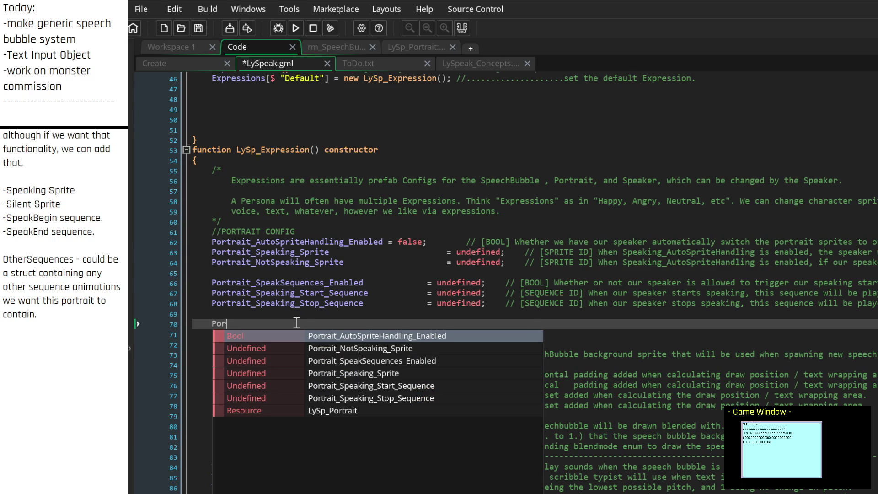
text(trait_Otge)
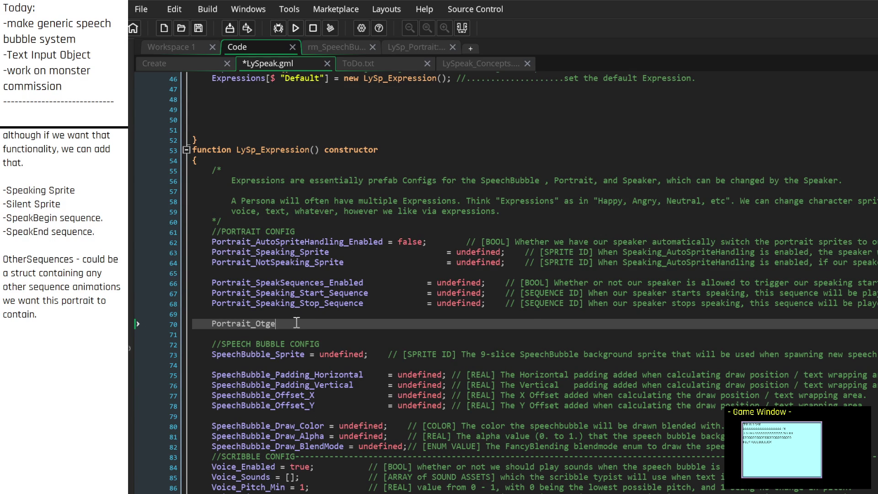
key(BackSpace)
key(BackSpace)
text(herSequences =)
Assign Portrait_OtherSequences = {}; with a [STRUCT] other-sequences comment, aligning equals sign and comment
key(BackSpace)
key(Tab)
text(= {};           )
text(//)
text( [)
text(STRUCT] The p)
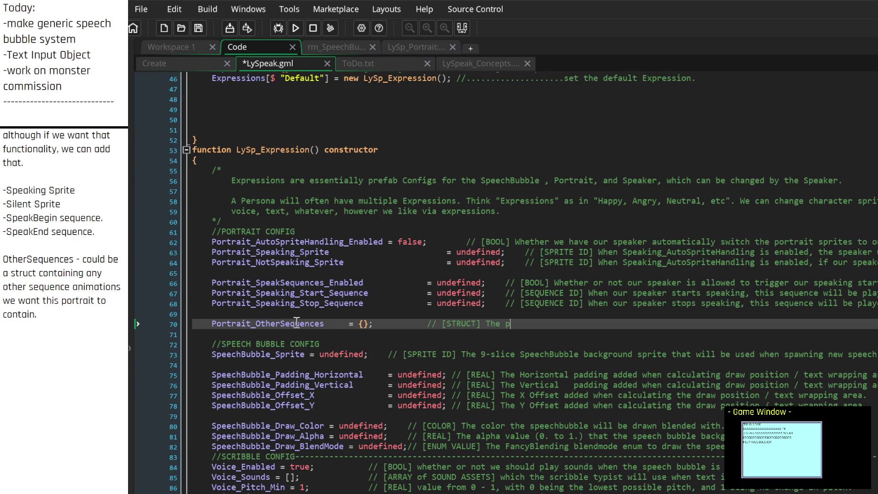
key(BackSpace)
key(BackSpace)
key(BackSpace)
key(BackSpace)
key(BackSpace)
text(A collection )
text(of any othe)
text(r se)
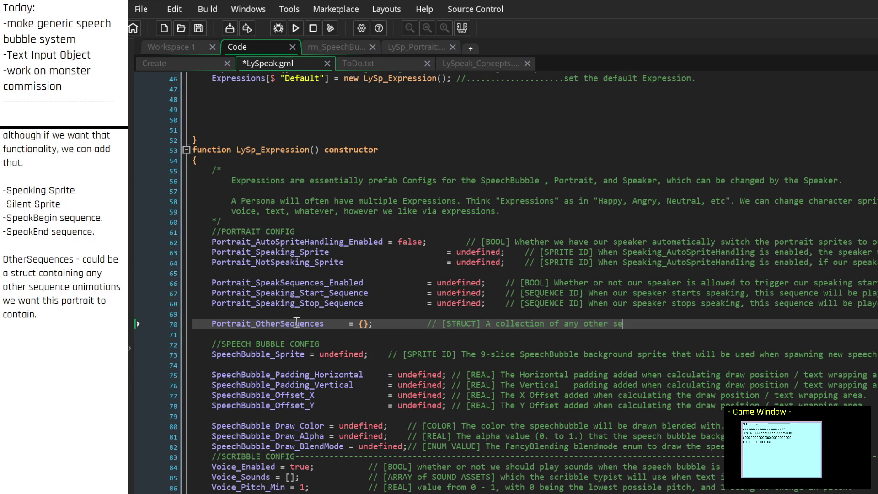
text(quences we might want our)
text( port)
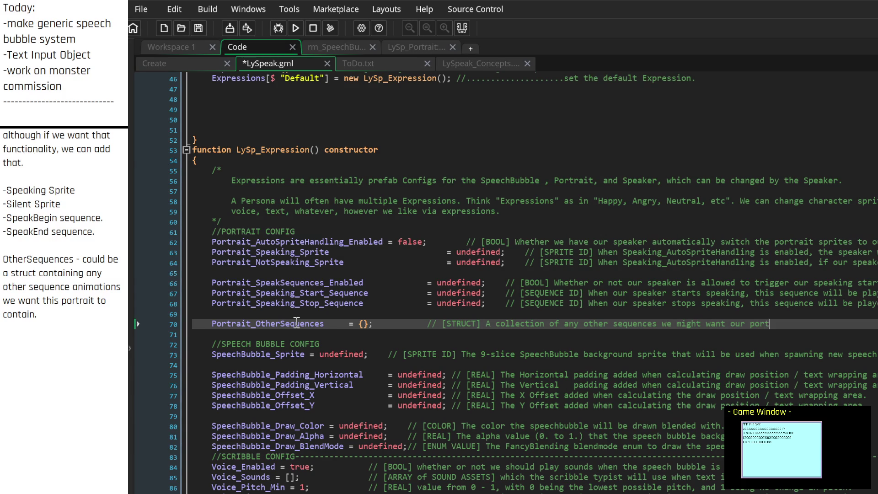
text(rait to play.)
key(Home)
key(ctrl+Right)
key(Delete)
key(Delete)
key(Delete)
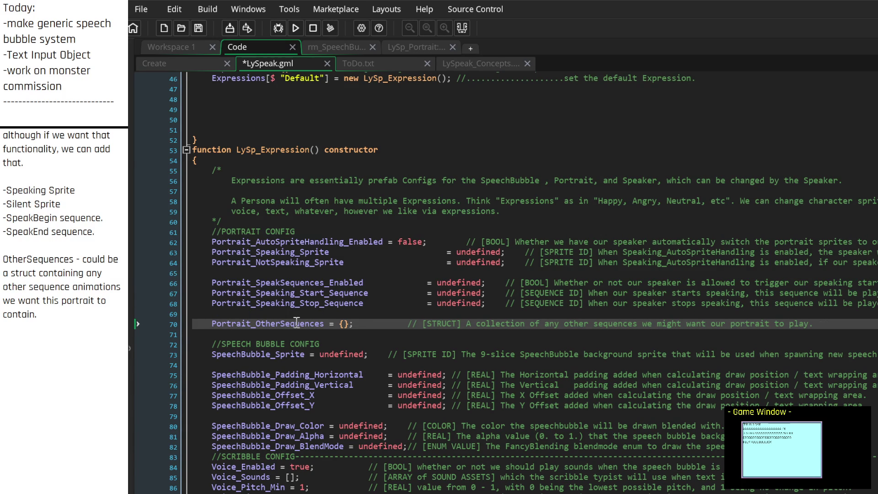
key(Tab)
key(Tab)
key(Tab)
key(Tab)
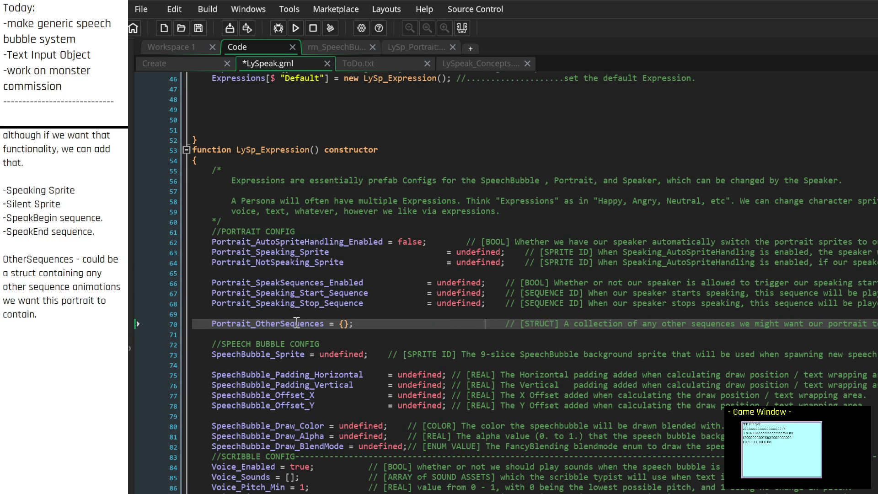
key(Left)
key(Tab)
key(Tab)
key(Tab)
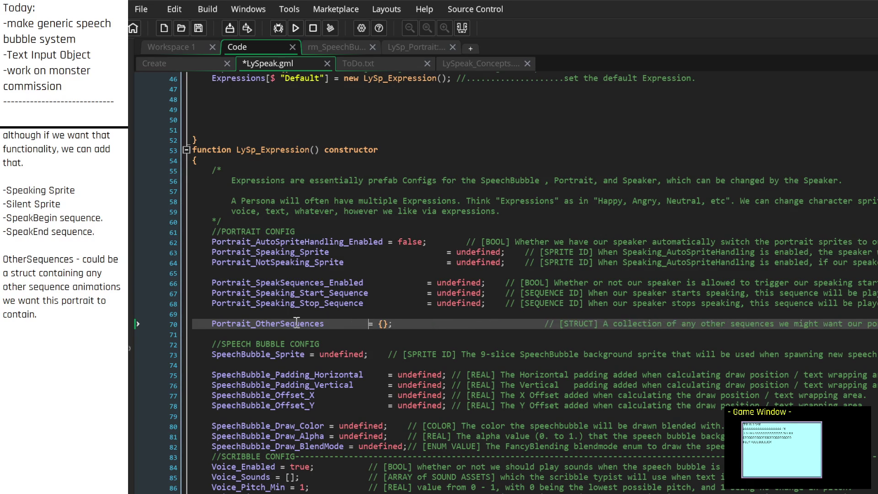
key(Right)
key(Right)
key(Right)
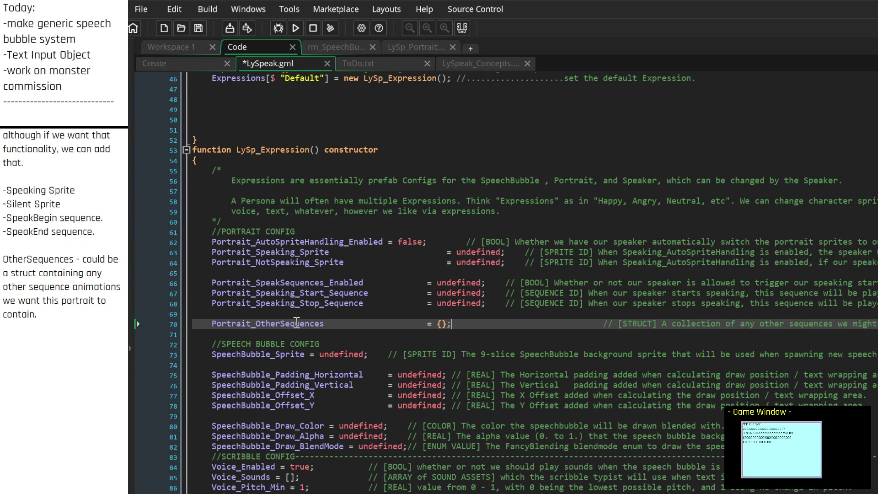